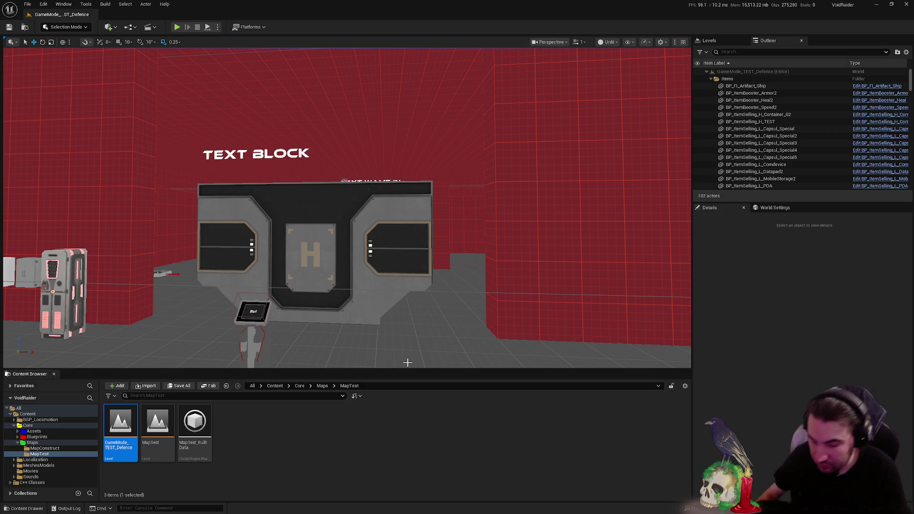
- Orbit the camera from the H door to the item shelves and crates, then toward the orange ramp
mouse_move(284, 202)
mouse_down()
mouse_move(477, 178)
mouse_move(464, 174)
mouse_up()
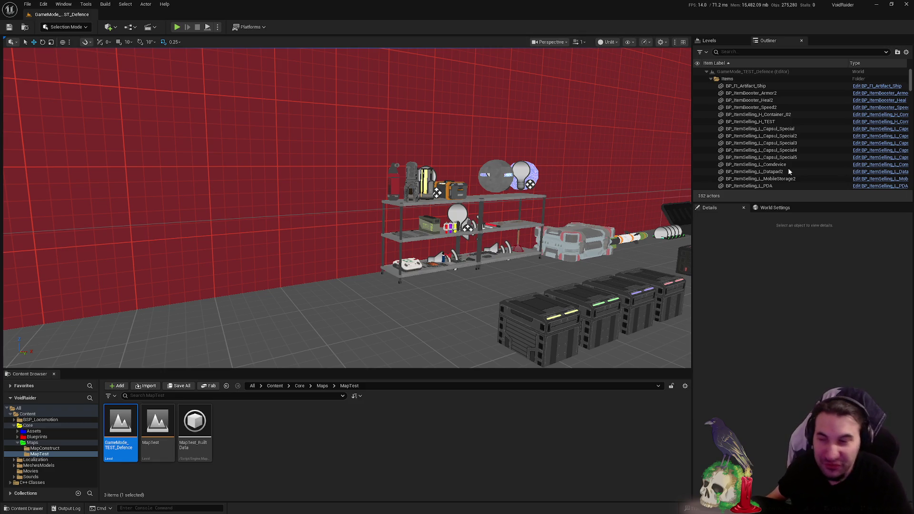
mouse_move(347, 207)
mouse_down()
mouse_move(571, 209)
mouse_move(586, 224)
mouse_move(428, 209)
mouse_move(508, 297)
mouse_move(457, 267)
mouse_up()
- Fly around the platform past the NEXT WAVE sign, turret and ship, ending at the vending machine and console
mouse_move(531, 281)
mouse_down()
mouse_move(531, 310)
mouse_move(531, 280)
mouse_up()
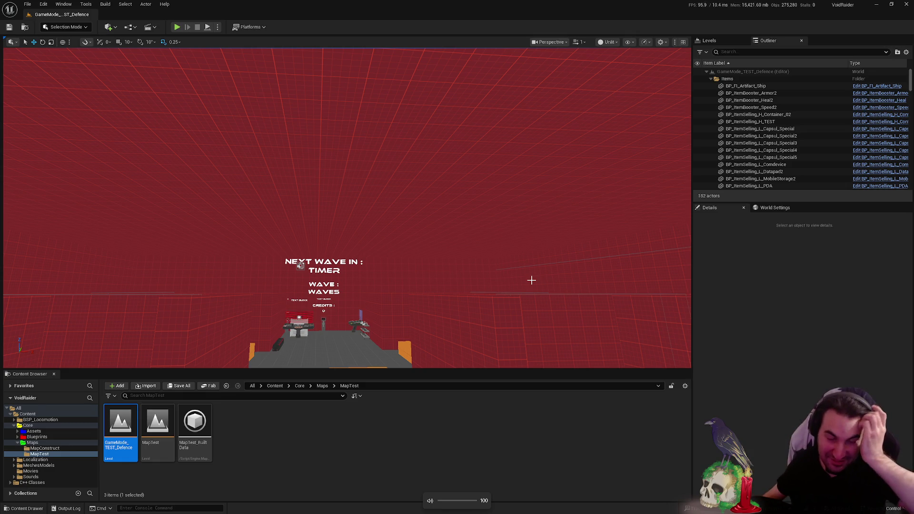
mouse_move(543, 252)
mouse_down()
mouse_move(547, 200)
mouse_move(609, 188)
mouse_move(532, 200)
mouse_move(573, 199)
mouse_move(538, 242)
mouse_move(531, 209)
mouse_move(540, 236)
mouse_move(519, 226)
mouse_up()
key(w)
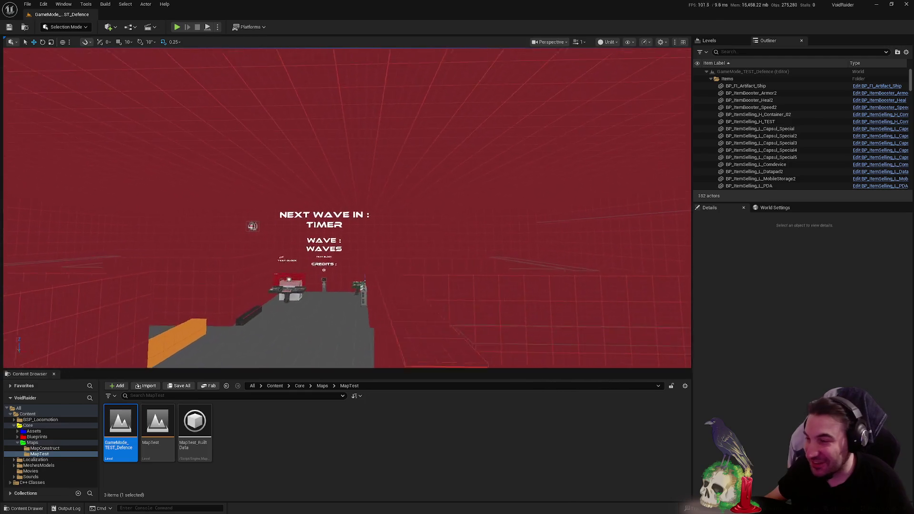
key(w)
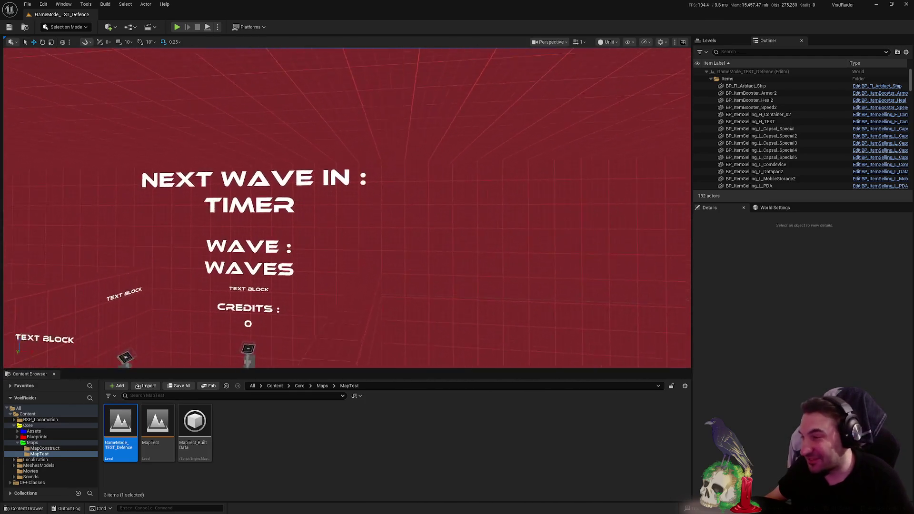
key(s)
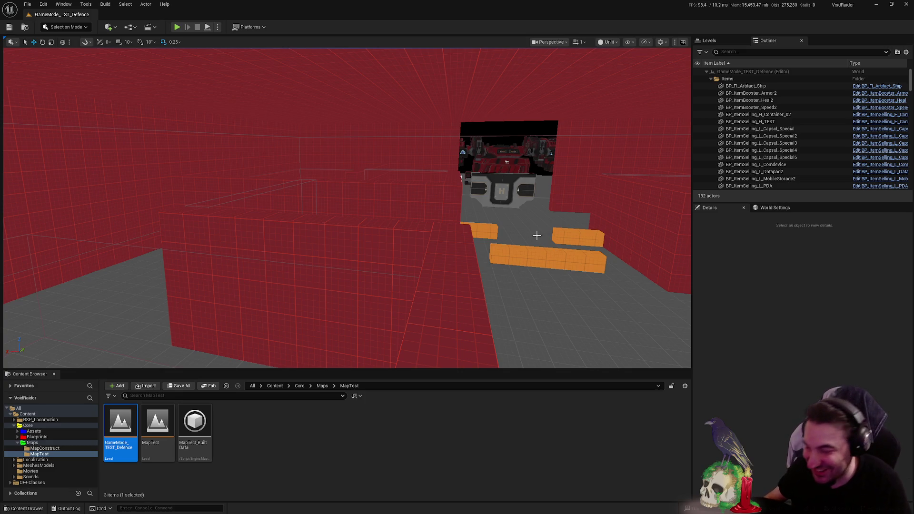
key(s)
key(w)
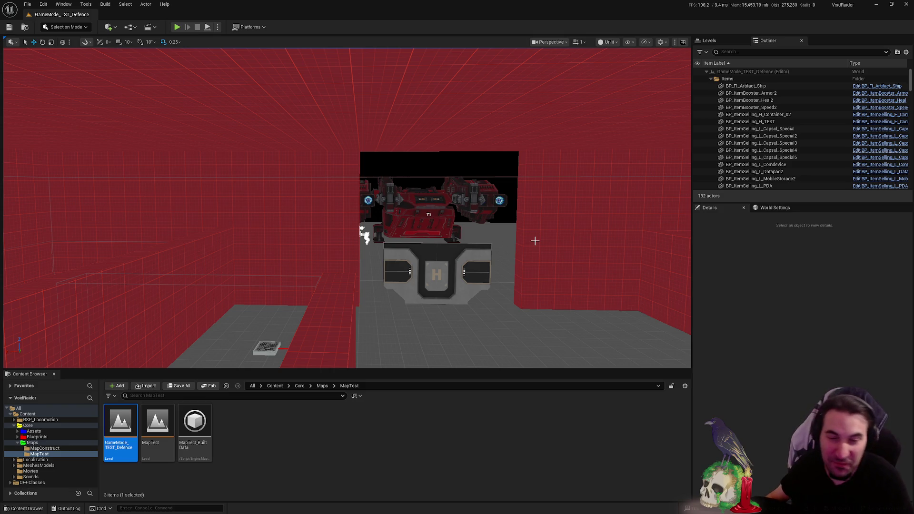
mouse_move(540, 237)
mouse_down()
mouse_move(561, 210)
mouse_move(526, 236)
mouse_move(533, 280)
mouse_move(497, 289)
mouse_up()
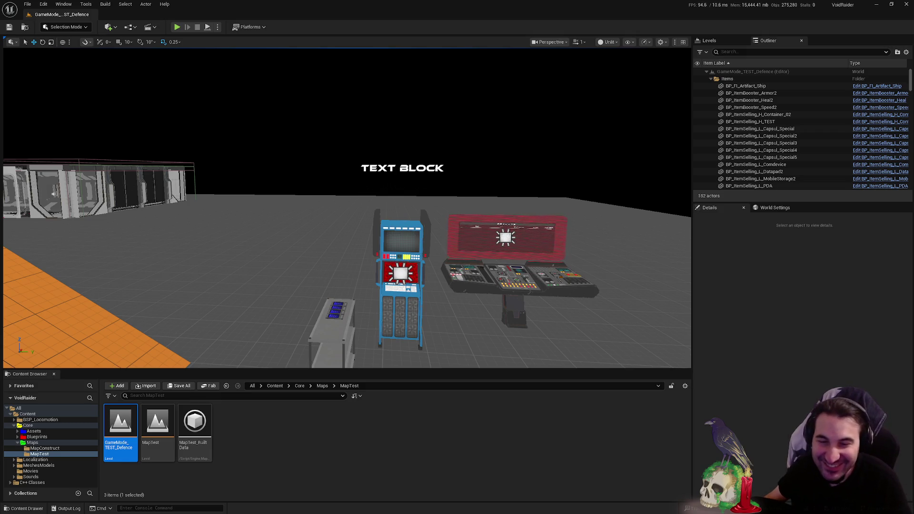
mouse_move(347, 207)
mouse_down()
mouse_move(295, 210)
mouse_move(405, 200)
mouse_move(371, 205)
mouse_move(361, 190)
mouse_move(347, 200)
mouse_move(376, 202)
mouse_move(324, 219)
mouse_move(534, 236)
mouse_up()
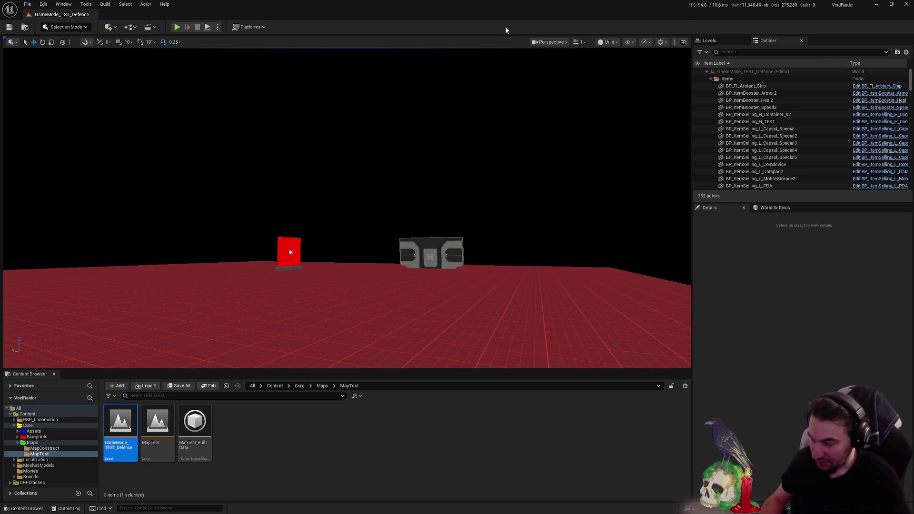
- Bring up the Windows Start menu over the editor
key(super)
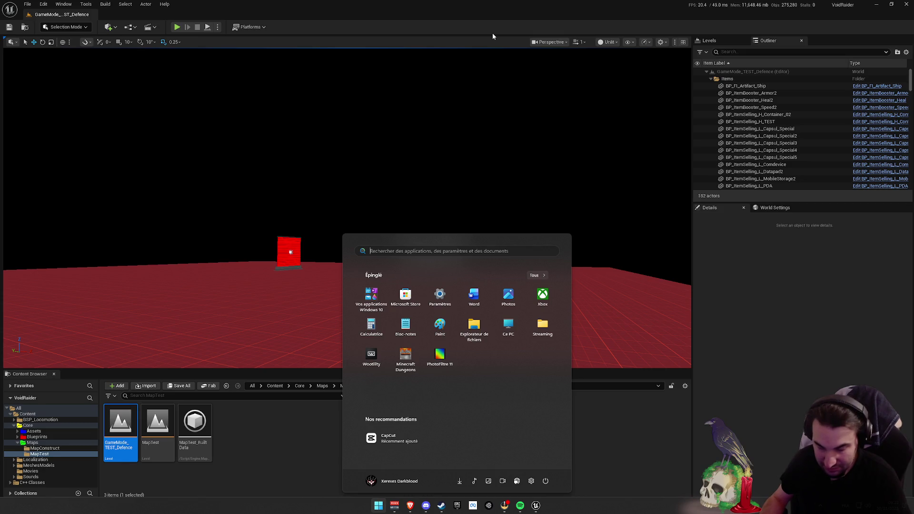
mouse_move(428, 214)
mouse_down()
mouse_move(467, 156)
mouse_move(428, 162)
mouse_move(452, 173)
mouse_up()
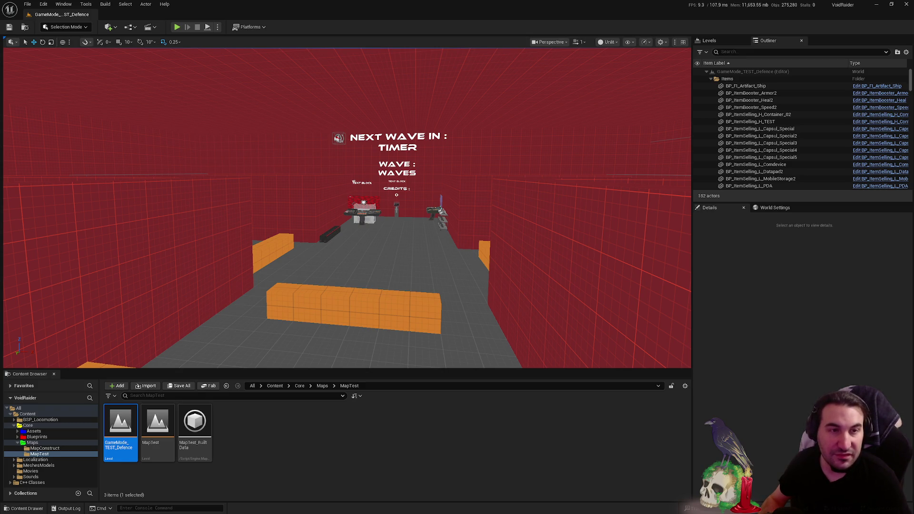
- Fly through the red wall past the ship to the item shelves and orange ramp, briefly toggling the Start menu
mouse_move(609, 119)
mouse_down()
mouse_move(657, 100)
mouse_move(647, 104)
mouse_move(676, 109)
mouse_move(609, 121)
mouse_move(591, 109)
mouse_move(362, 127)
mouse_move(486, 198)
mouse_move(653, 233)
mouse_up()
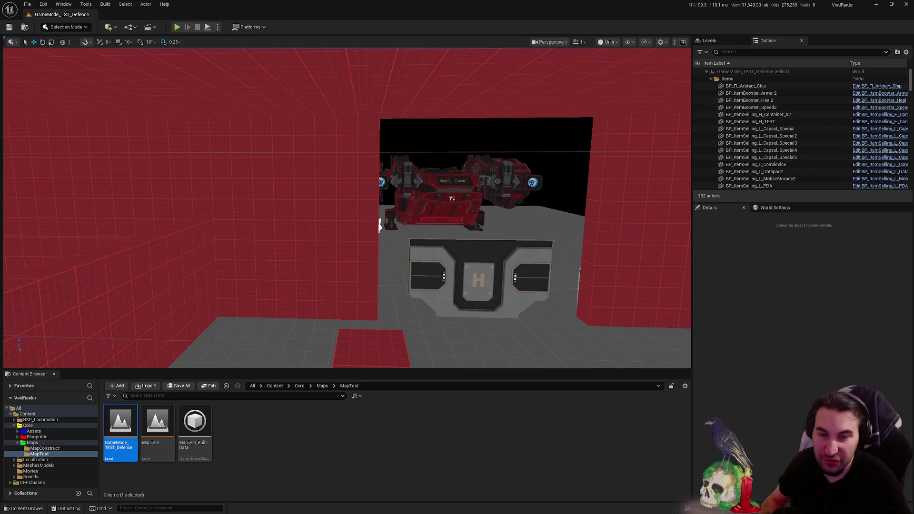
mouse_move(338, 230)
mouse_down()
mouse_move(338, 184)
mouse_move(338, 232)
mouse_move(376, 247)
mouse_move(295, 228)
mouse_move(304, 226)
mouse_up()
mouse_move(381, 214)
mouse_down()
mouse_move(380, 204)
mouse_move(419, 205)
mouse_move(381, 215)
mouse_up()
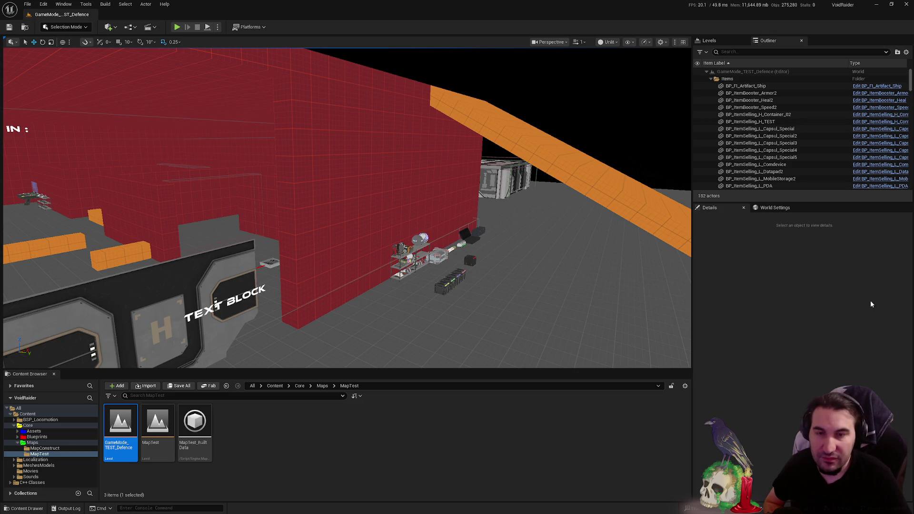
drag(516, 244, 516, 244)
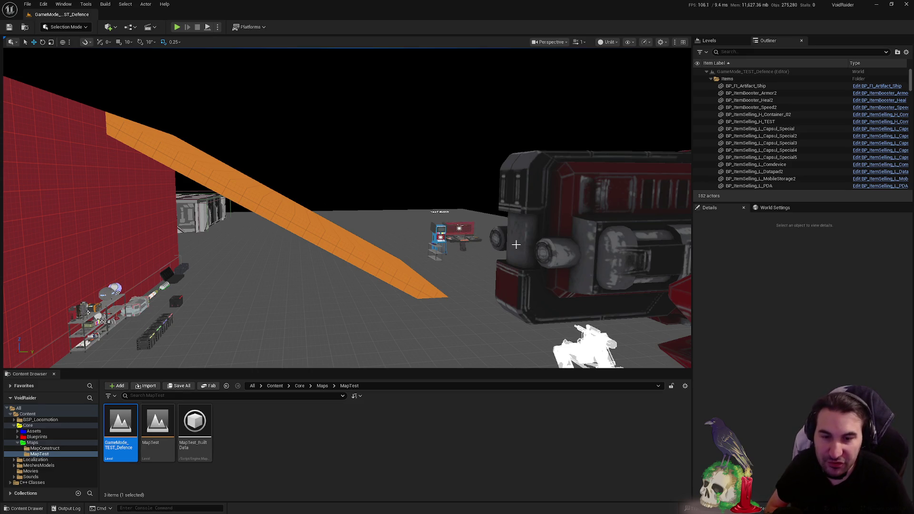
key(super)
click(398, 505)
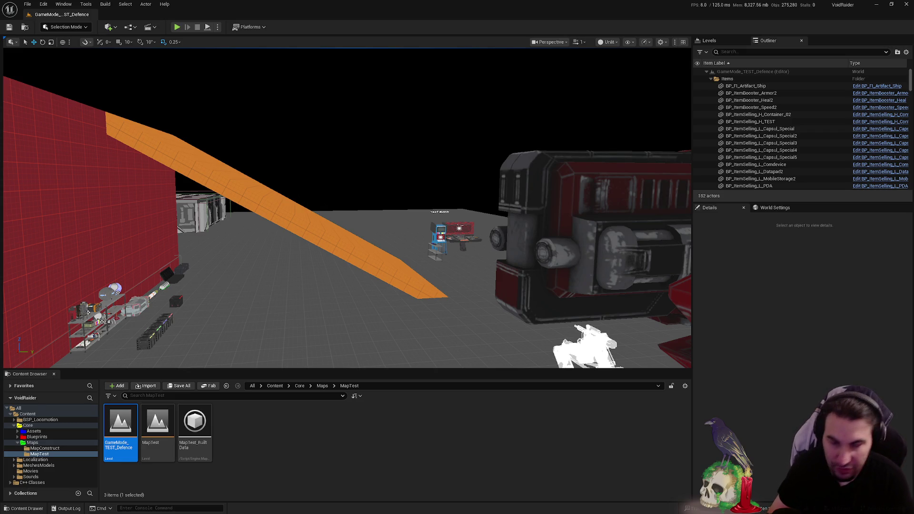
- Bring up the Windows Start menu over the loaded GameMode_TEST_Defence level
key(super)
key(Escape)
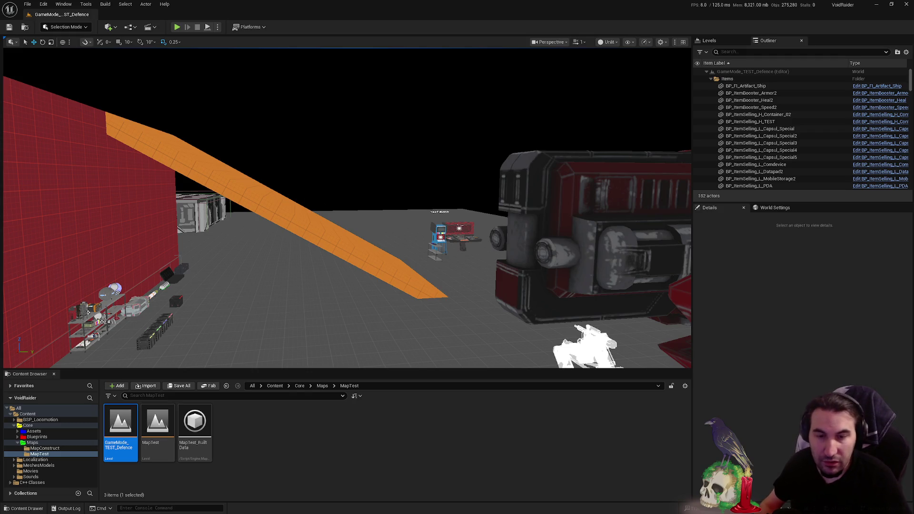
key(super)
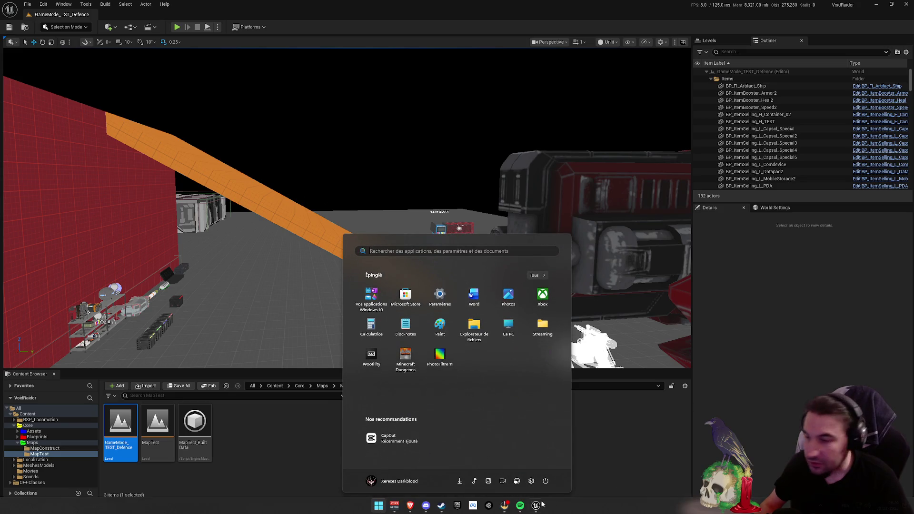
click(416, 509)
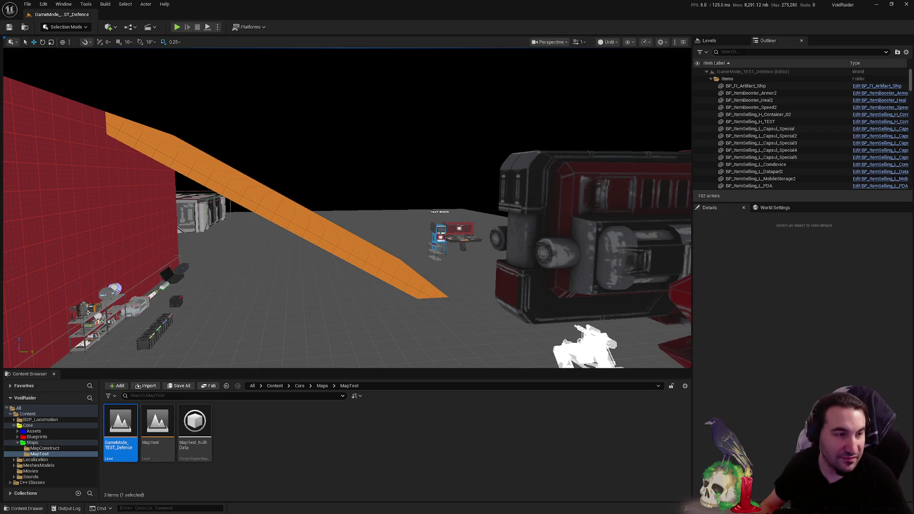
key(super)
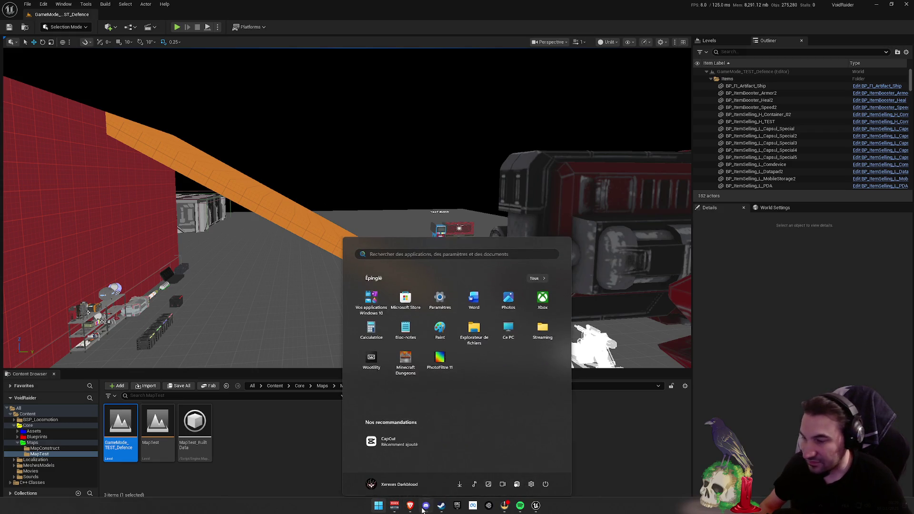
key(super)
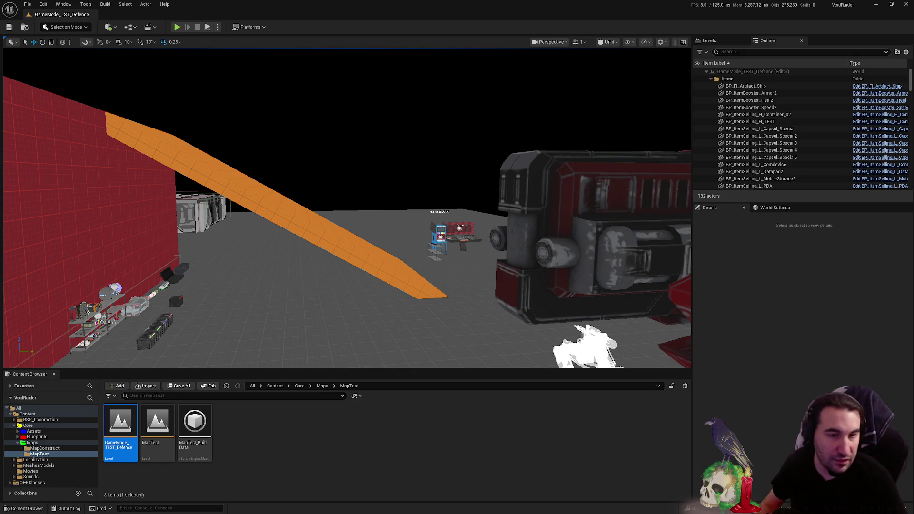
key(super)
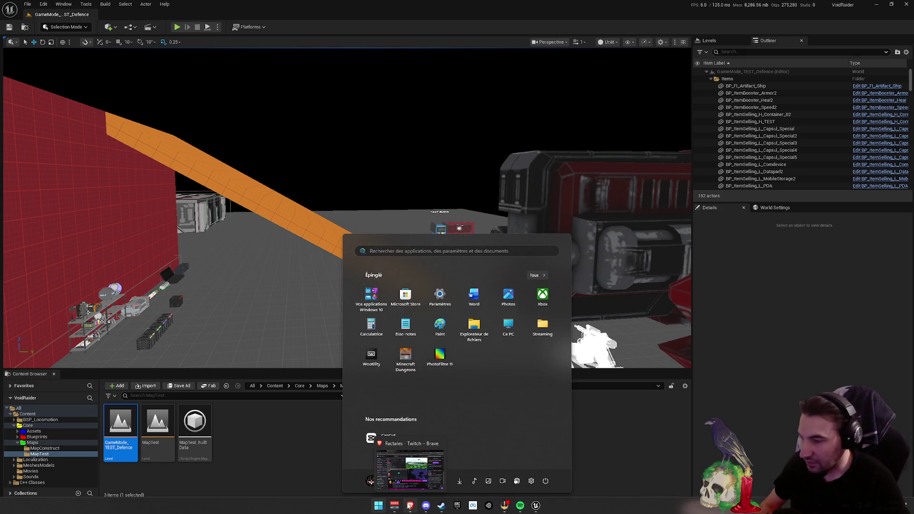
key(super)
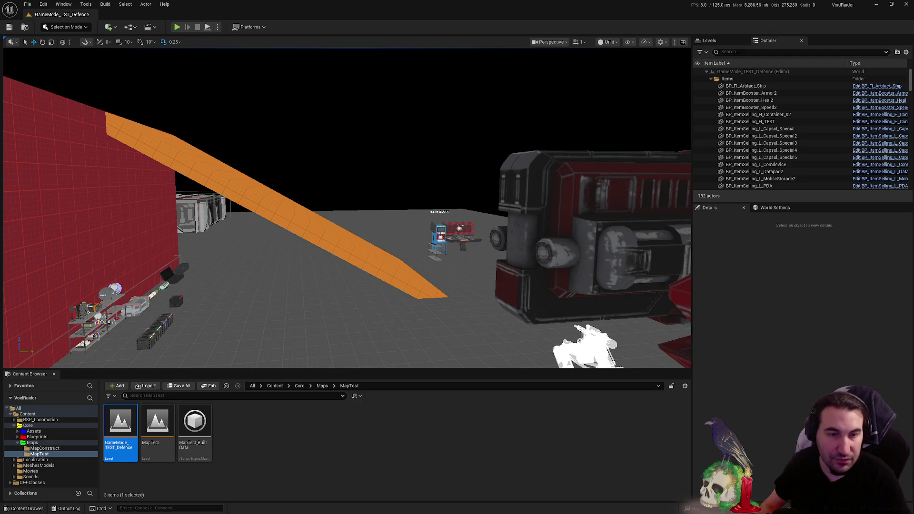
key(super)
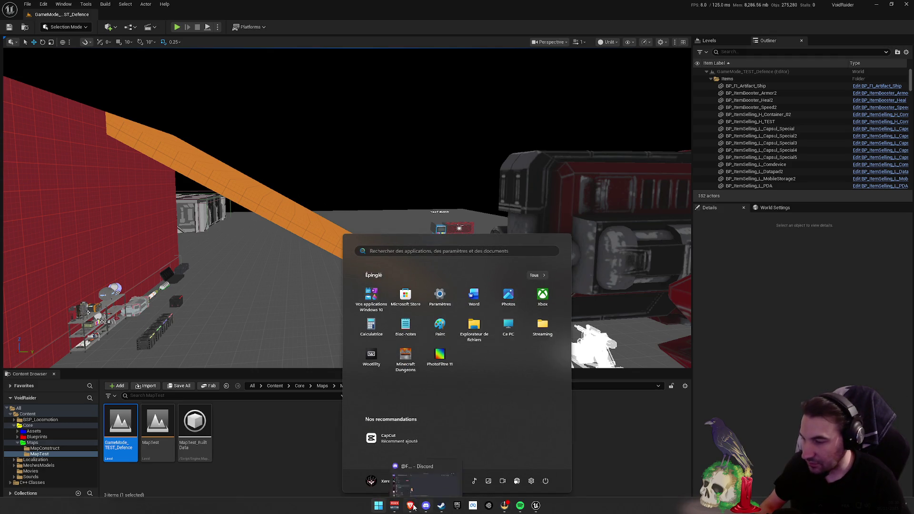
key(Escape)
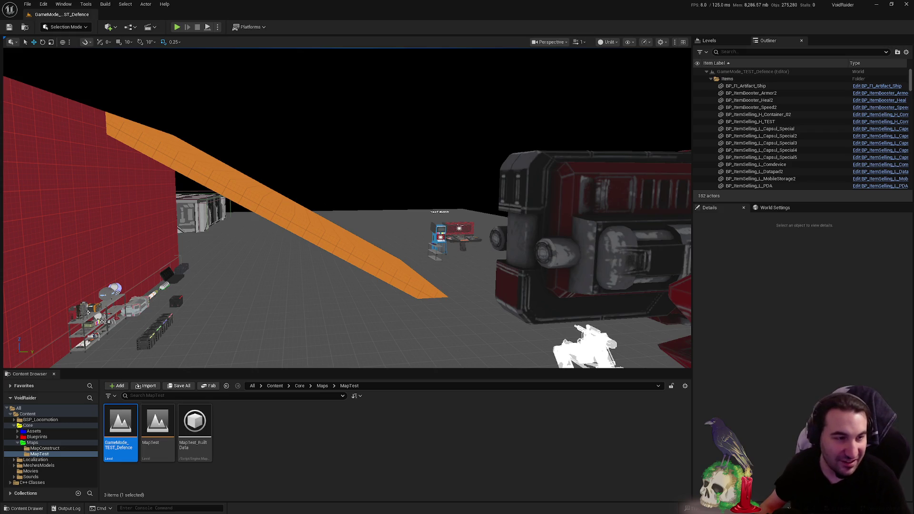
key(super)
key(super)
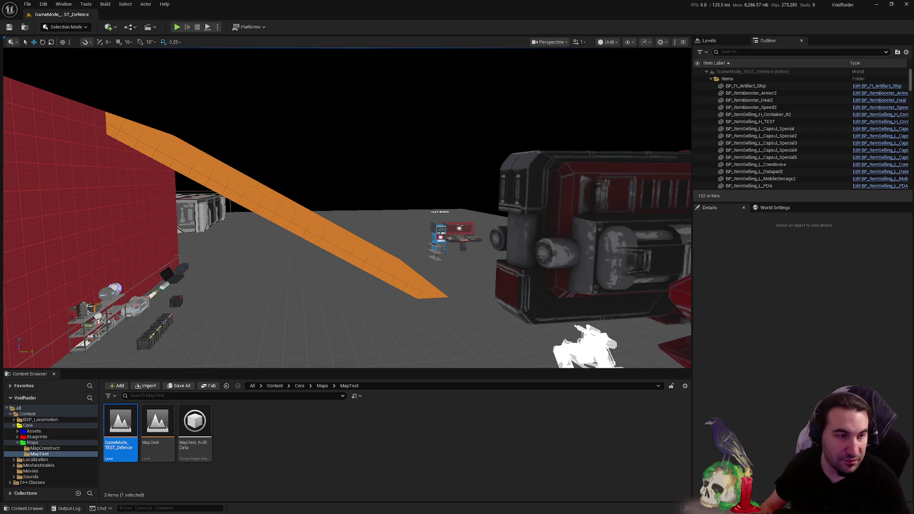
key(super)
mouse_move(395, 507)
key(Escape)
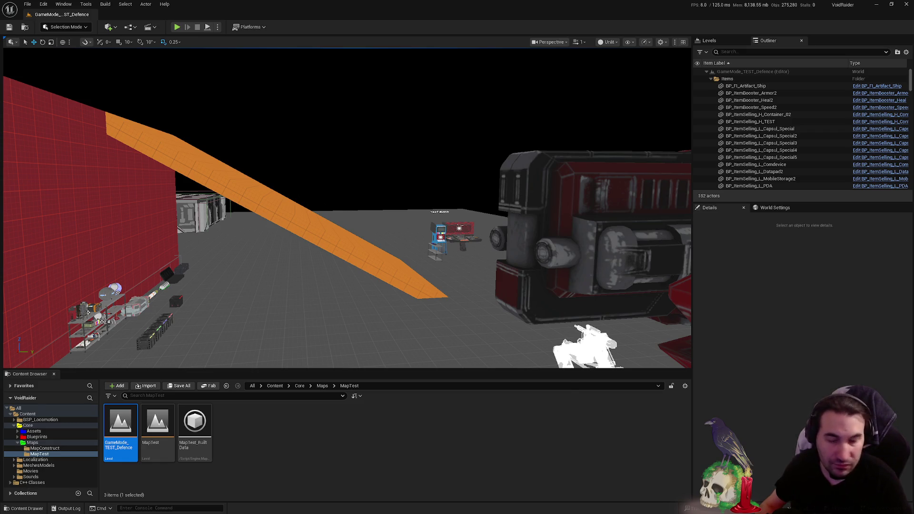
key(super)
key(super)
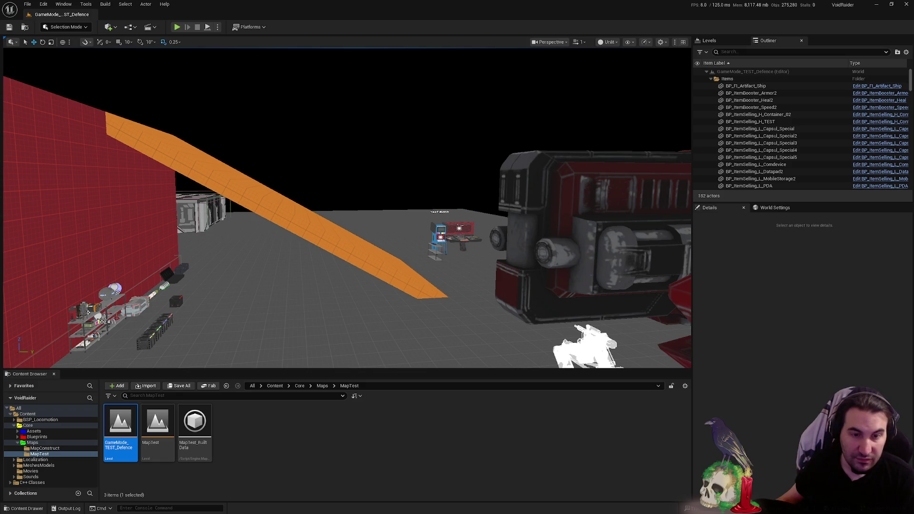
- Toggle the Windows Start menu several times and switch windows with Alt+Tab
key(super)
key(super)
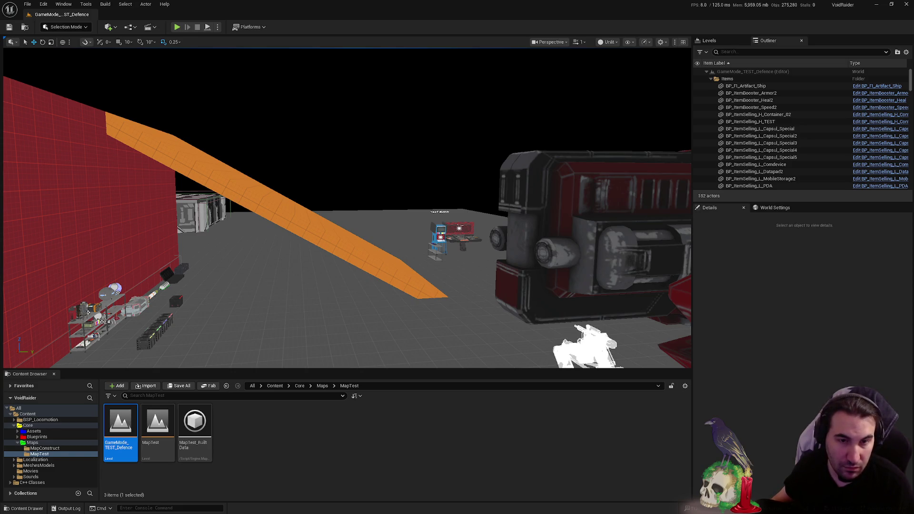
key(super)
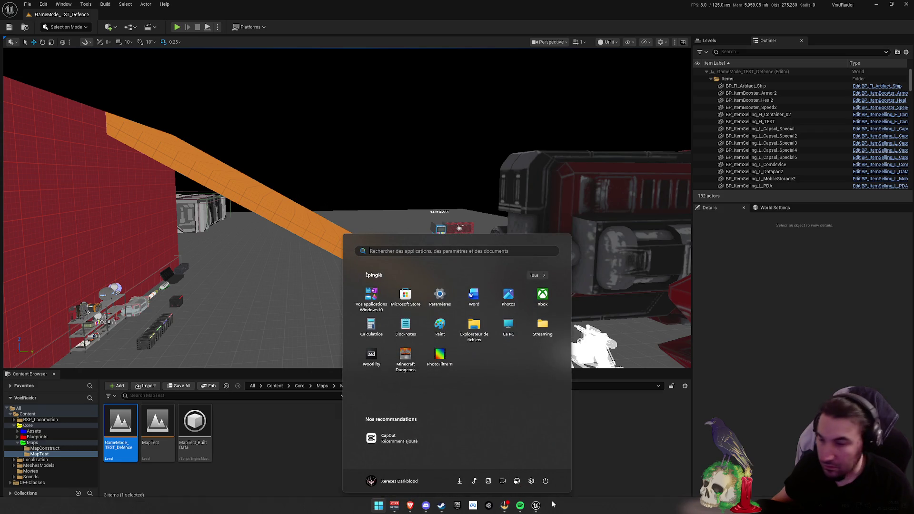
key(super)
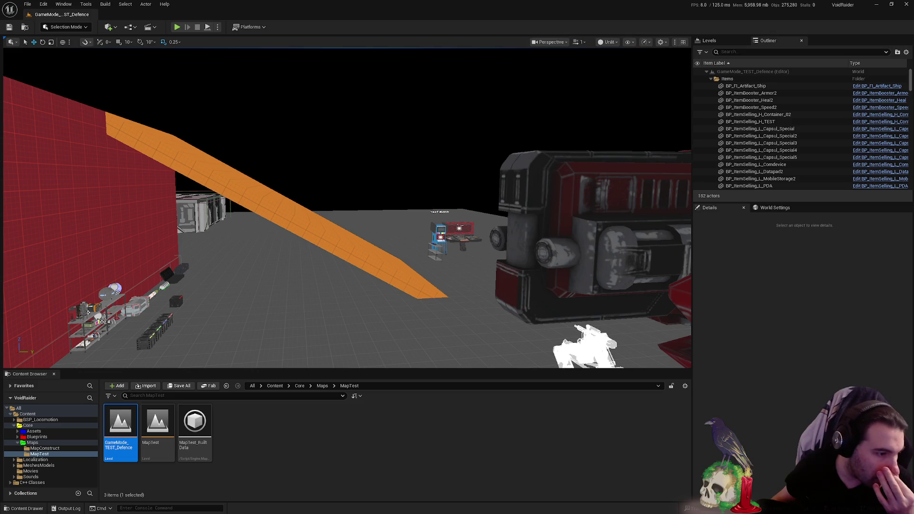
key(super)
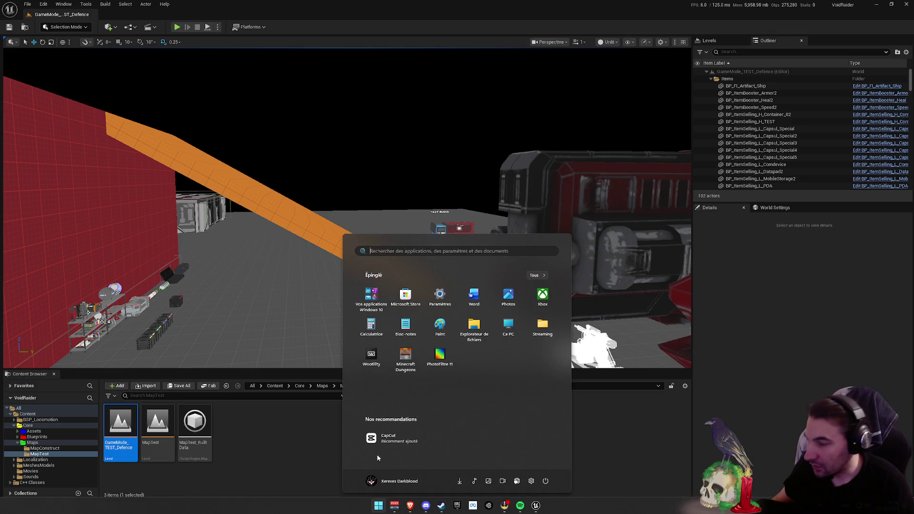
key(super)
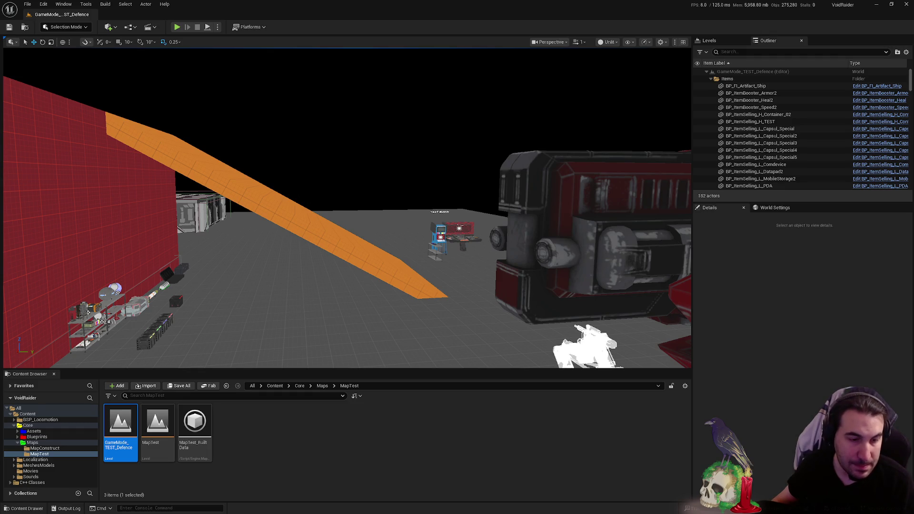
key(super)
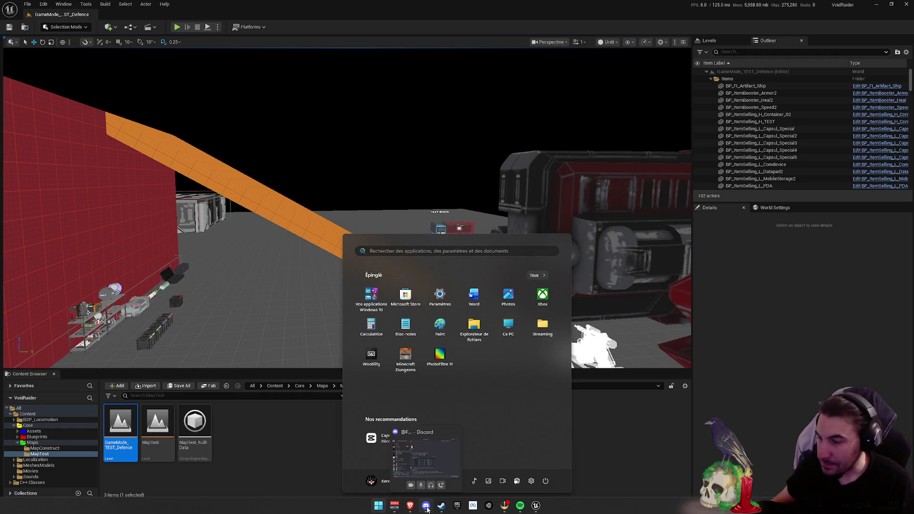
key(super)
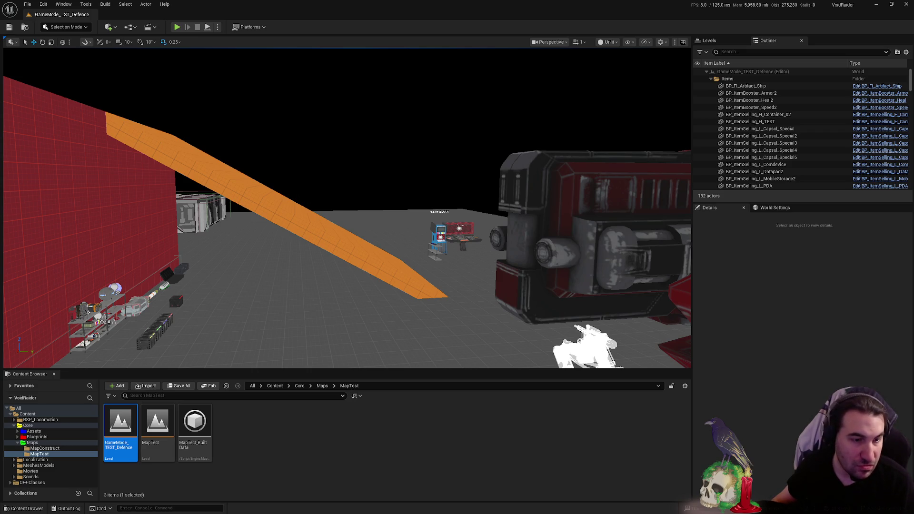
key(alt+Tab)
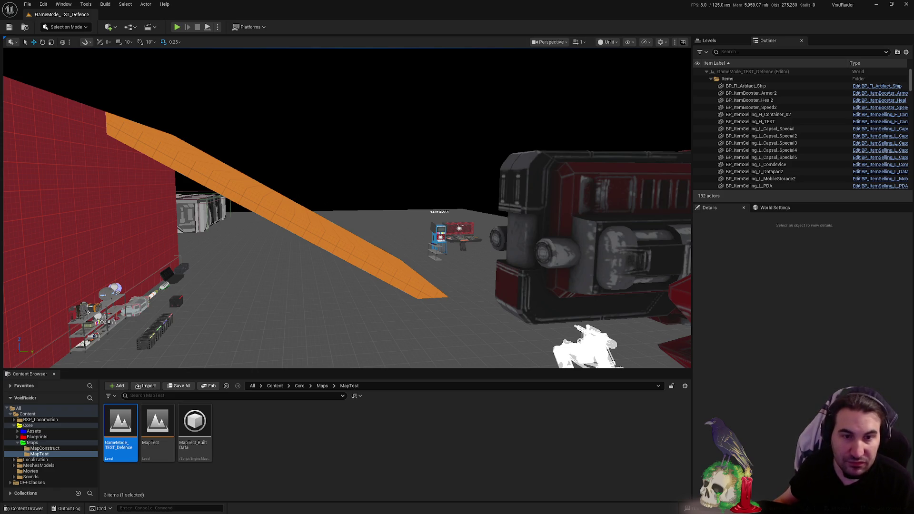
key(super)
key(super)
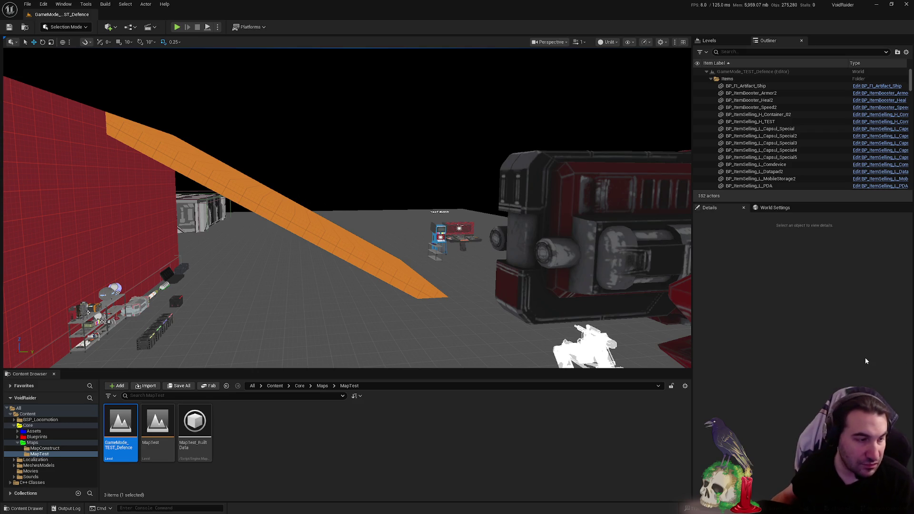
- Bring Spotify forward, start Ultra Vomit's Kammthaar, and return to the Unreal editor
key(super)
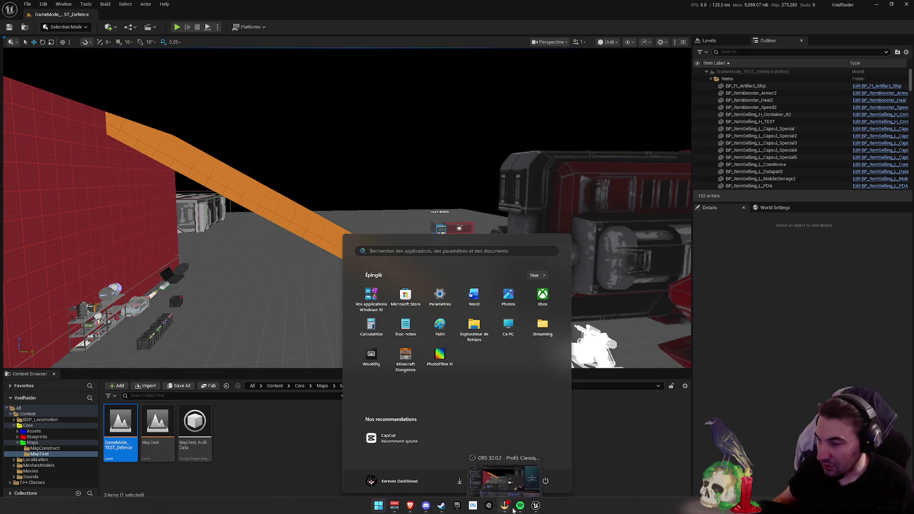
click(520, 505)
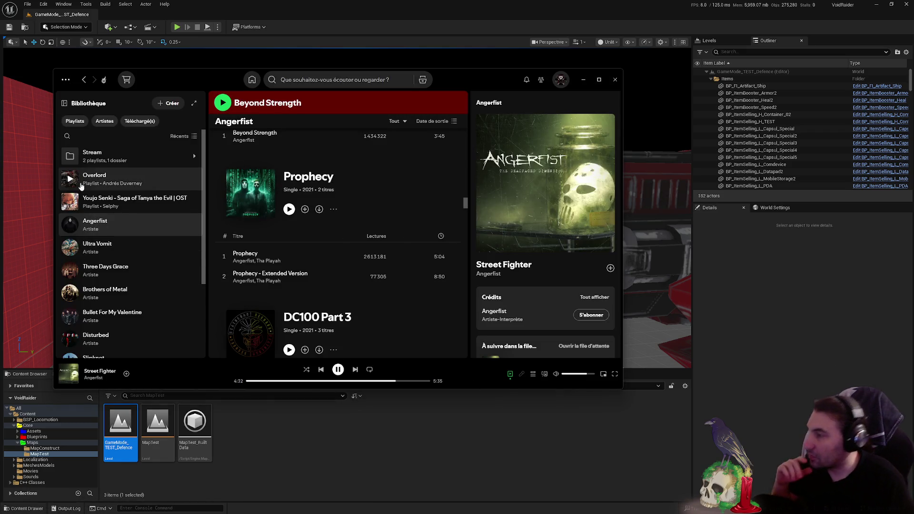
double_click(136, 251)
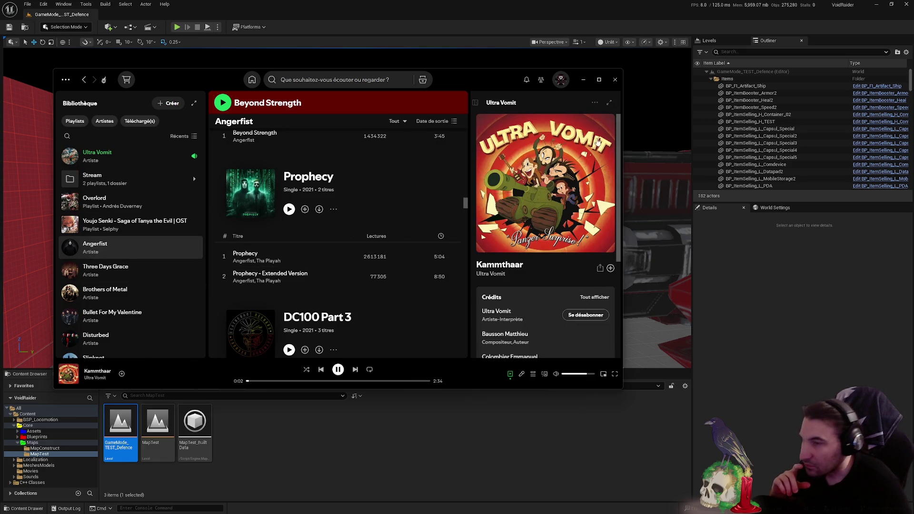
click(666, 191)
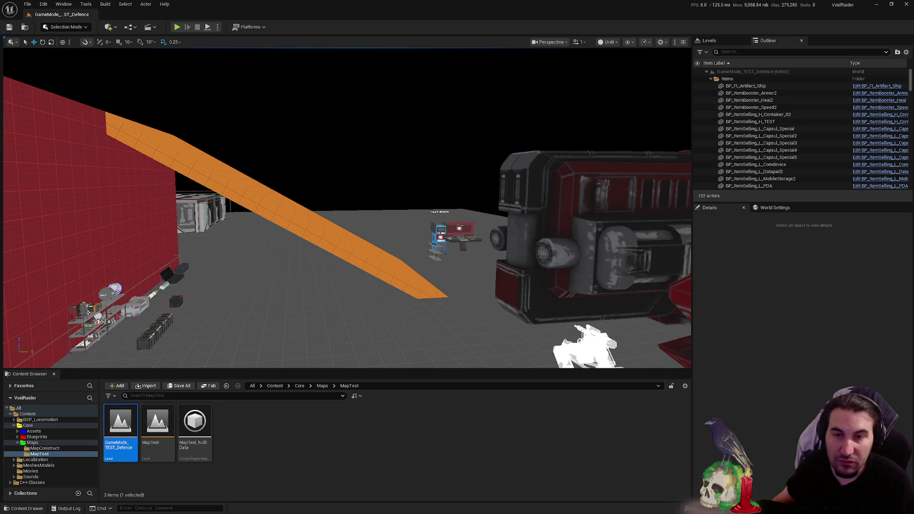
key(super)
mouse_move(417, 511)
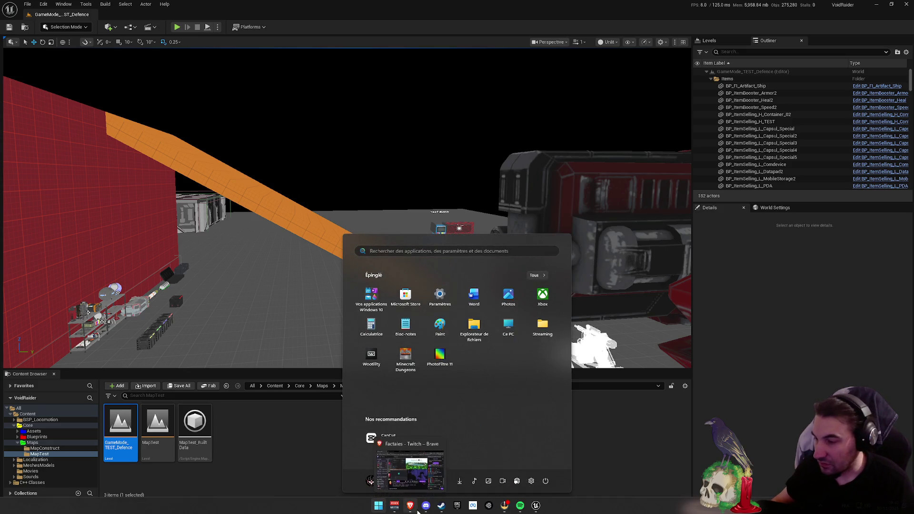
key(super)
key(super)
key(super)
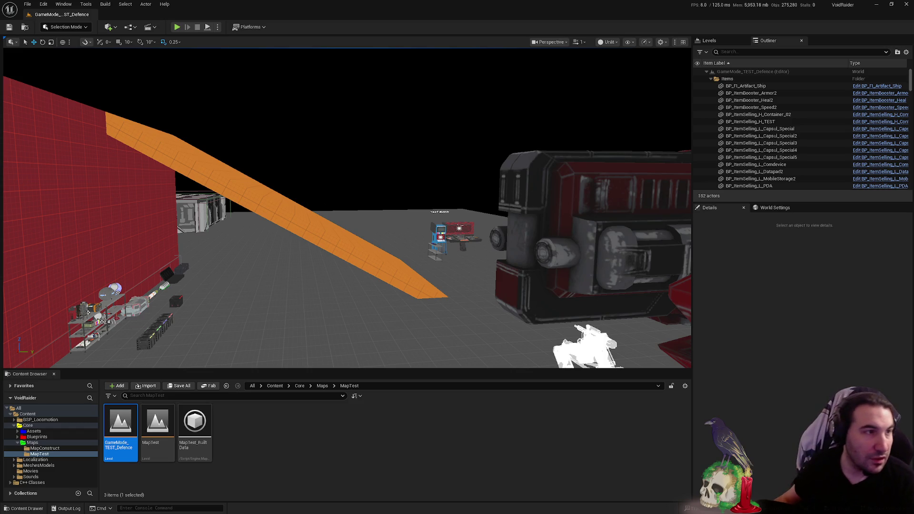
key(super)
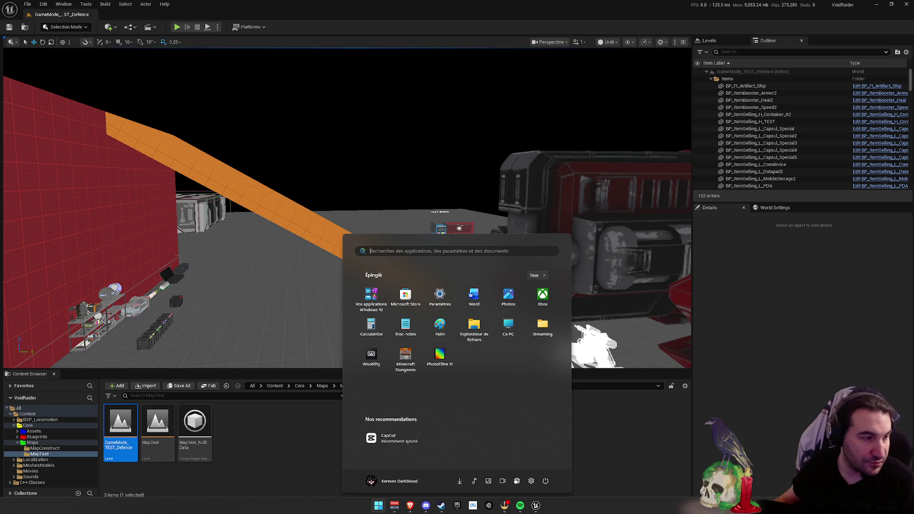
key(super)
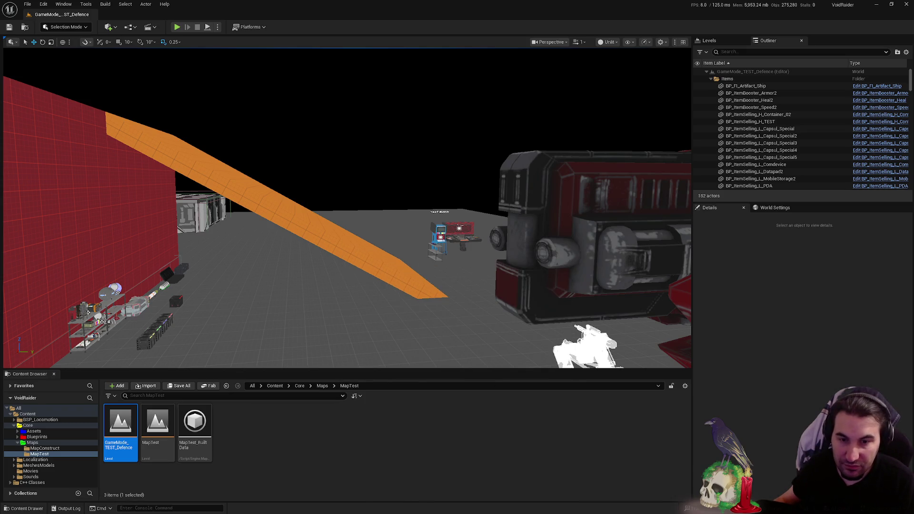
key(super)
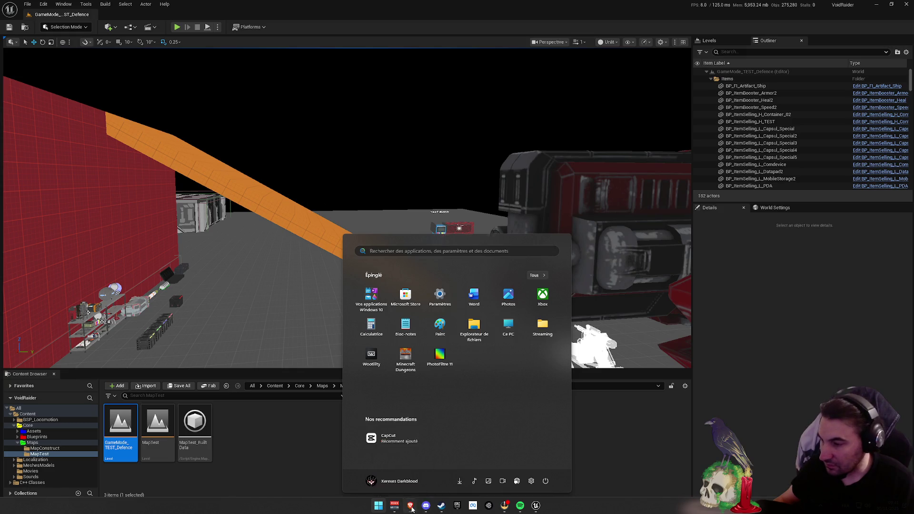
key(super)
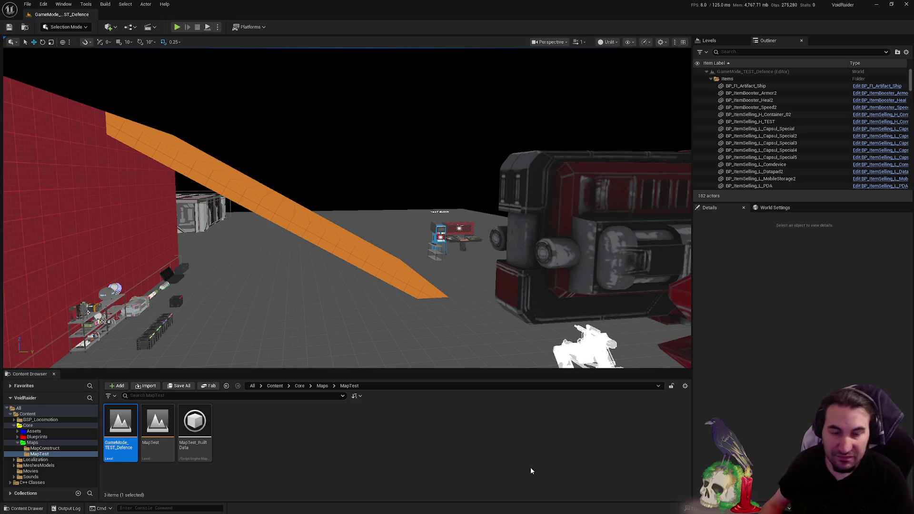
- Dismiss the Start menu with Escape, then reopen it from the taskbar Start button
key(super)
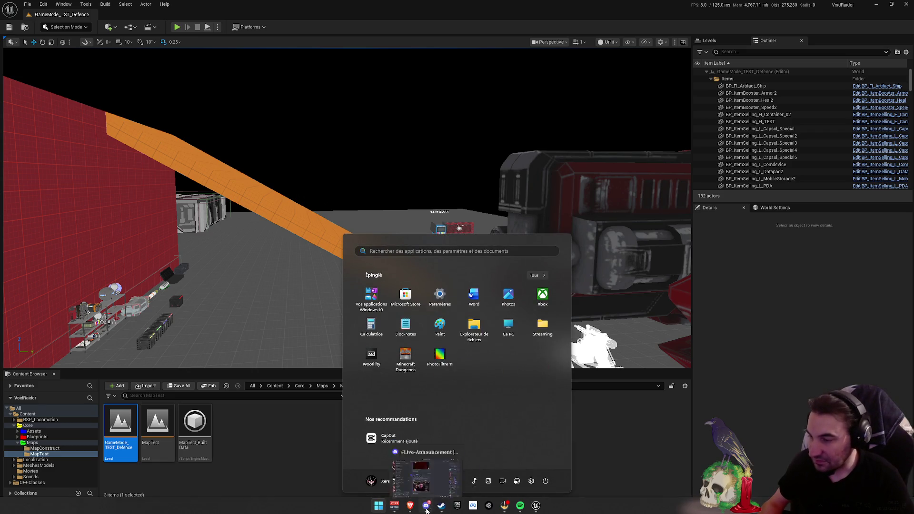
key(Escape)
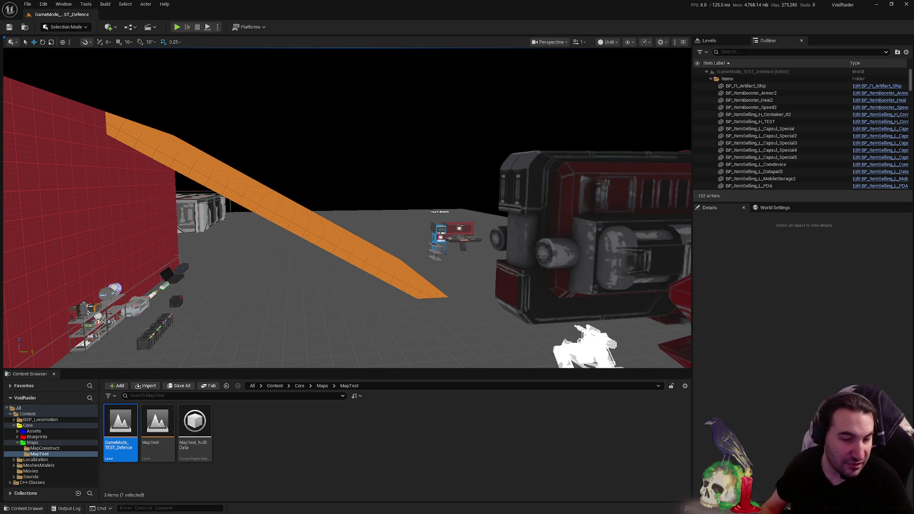
click(378, 506)
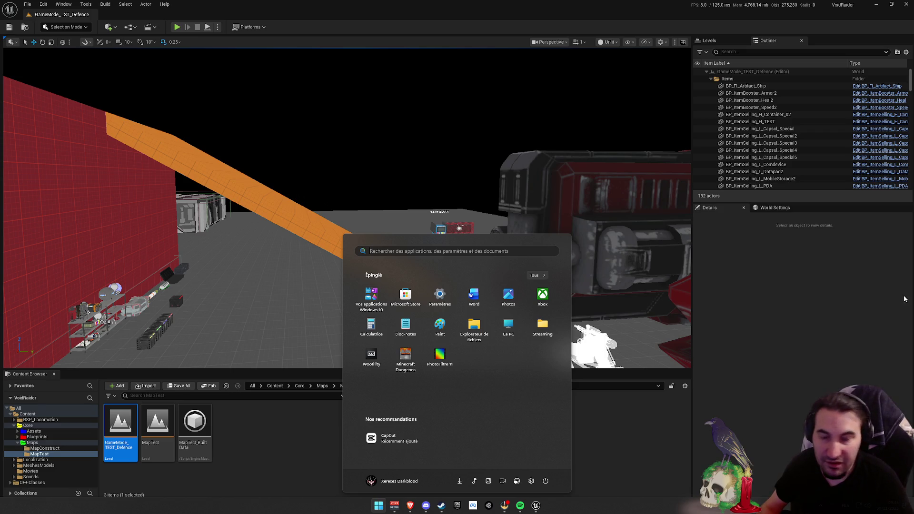
key(Escape)
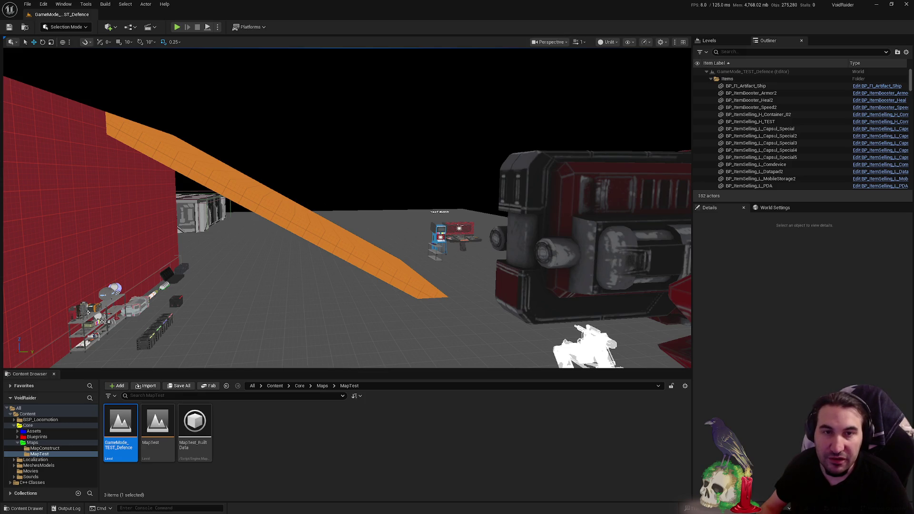
key(super)
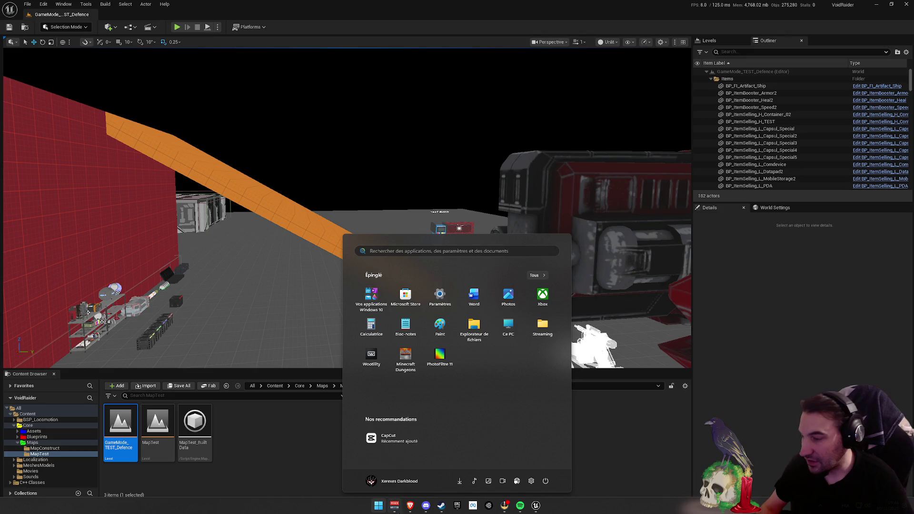
key(super)
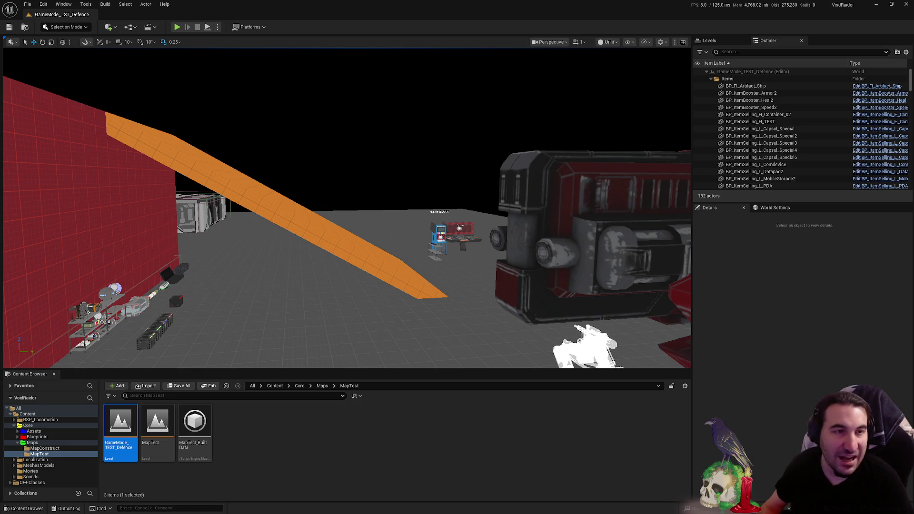
mouse_move(461, 248)
mouse_down()
mouse_move(461, 224)
mouse_move(495, 230)
mouse_up()
- Browse into the Maps folder in the Content Browser and load Lvl_Intro
double_click(33, 442)
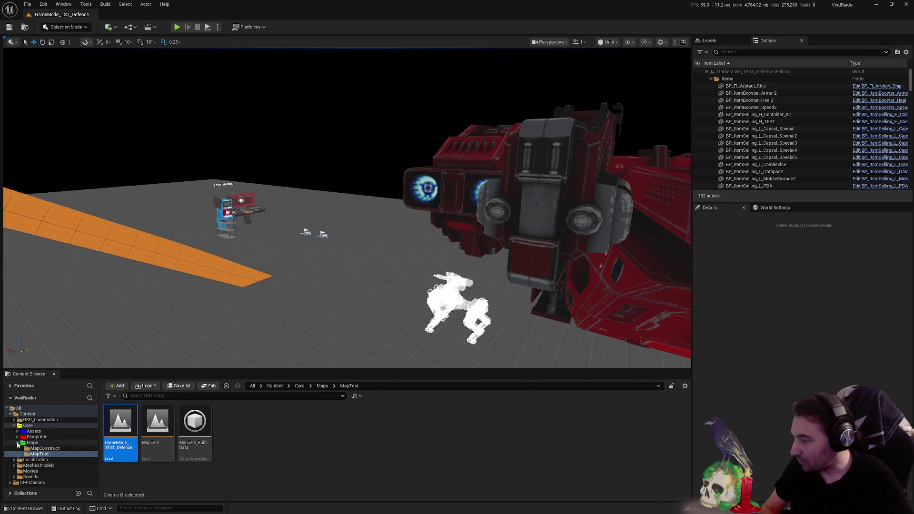
double_click(519, 426)
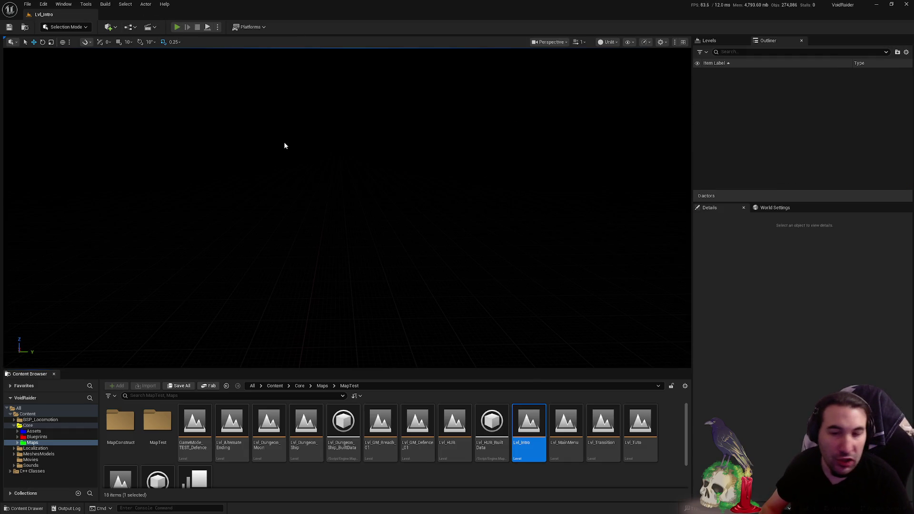
- Start Play-in-Editor and launch a Solo game on Profil 1 from the main menu
key(alt+p)
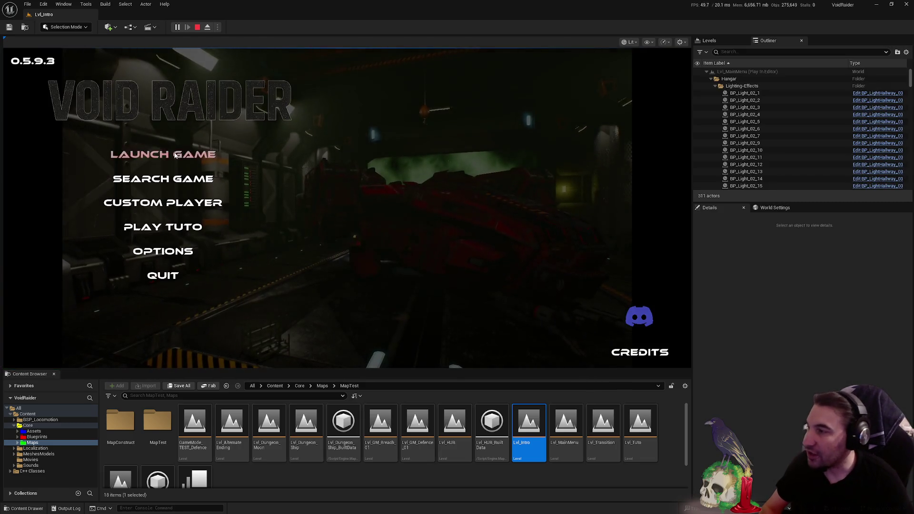
click(155, 157)
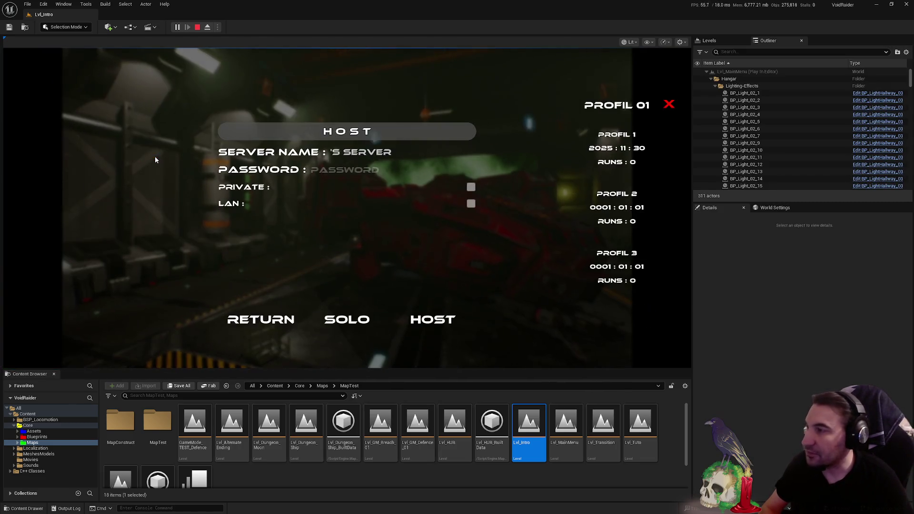
click(668, 105)
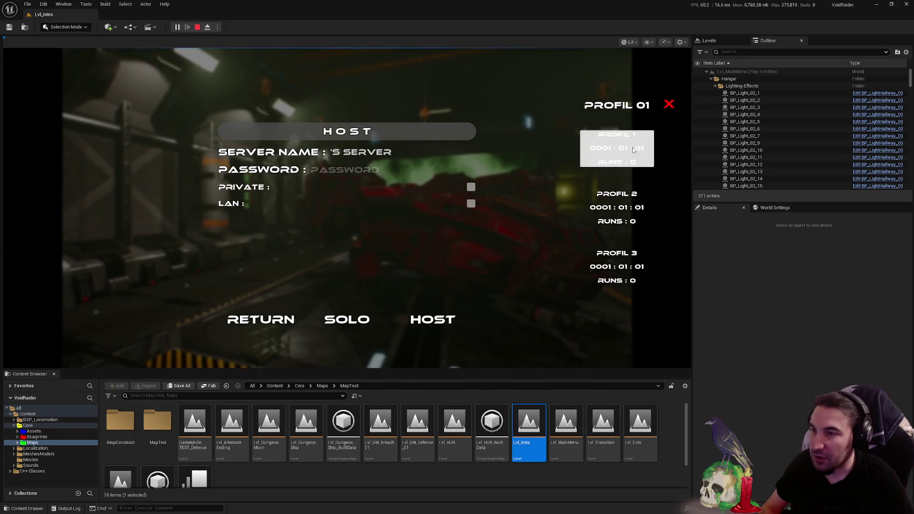
click(363, 317)
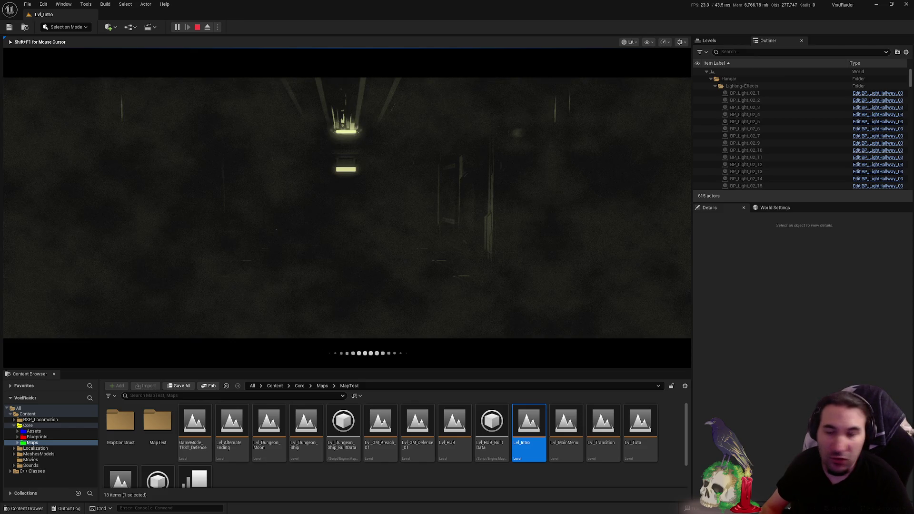
- Select and confirm the moon planet expedition at the hub console
key(w)
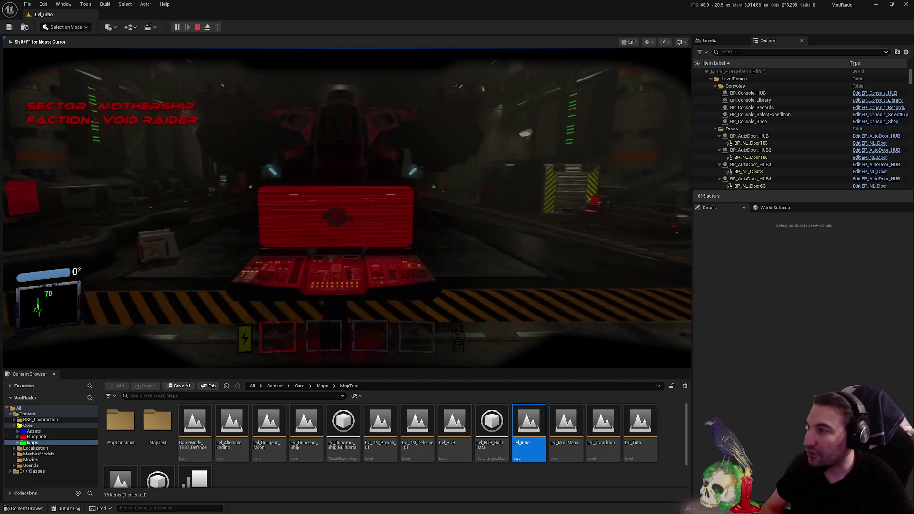
key(e)
click(431, 162)
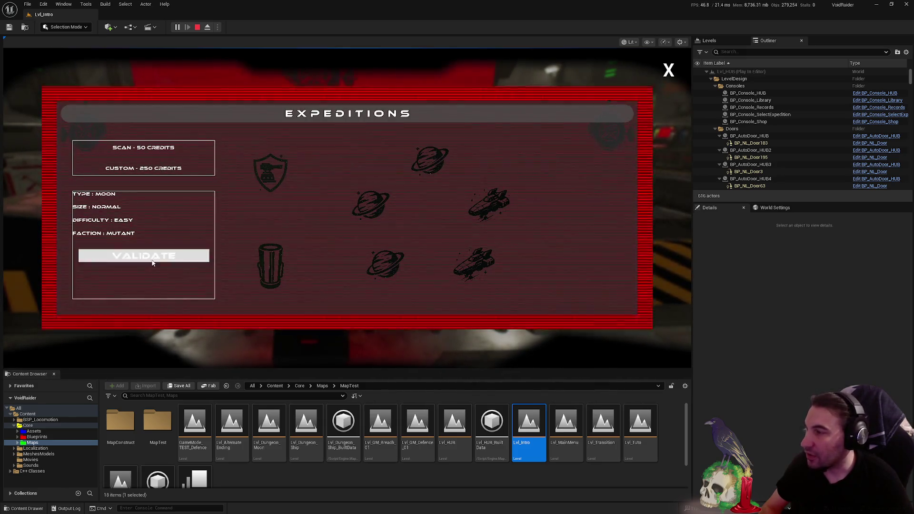
click(150, 259)
- Buy the Combat Knife in the Items Shop and pick it up from the chest
key(w)
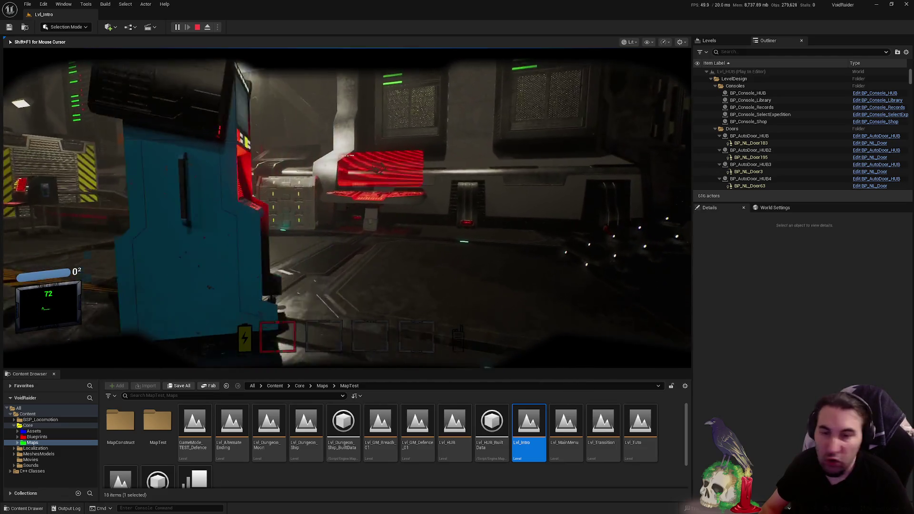
key(e)
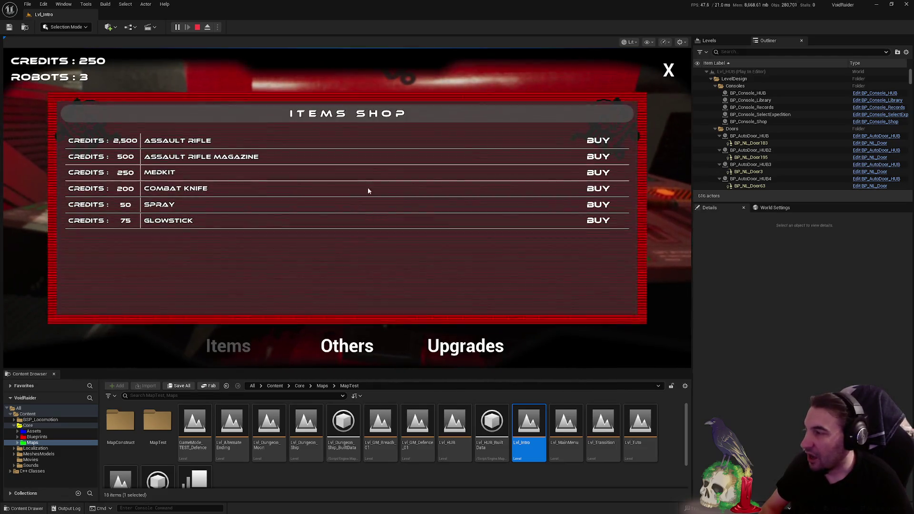
click(598, 189)
click(668, 70)
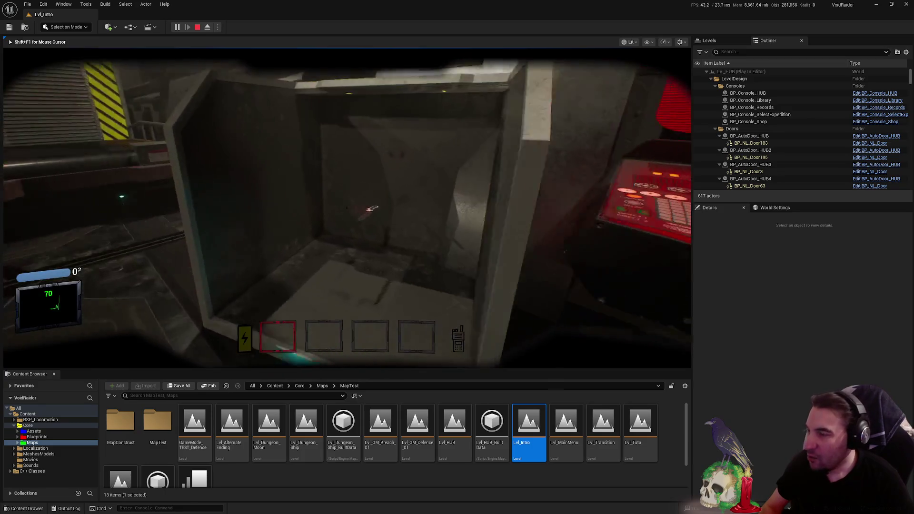
key(f)
- Walk through the hangar to the launch tablet and start the moon bunker expedition
key(w)
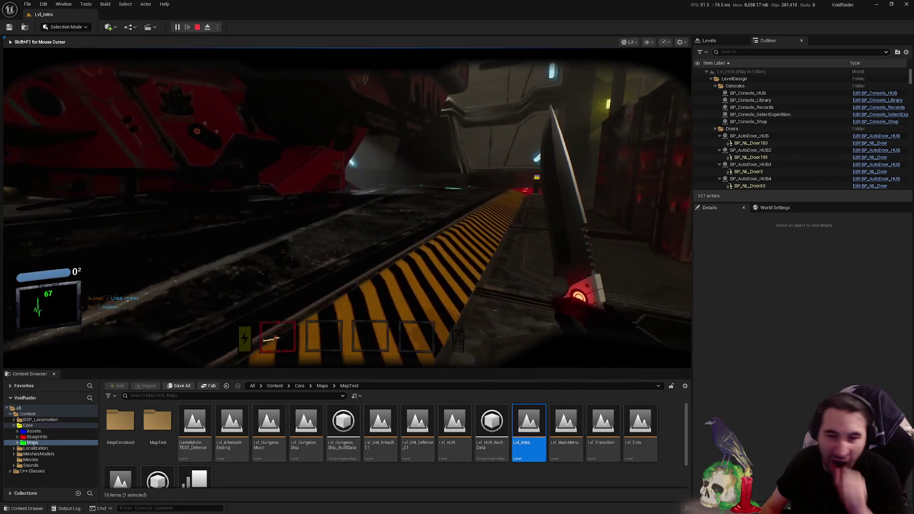
key(w)
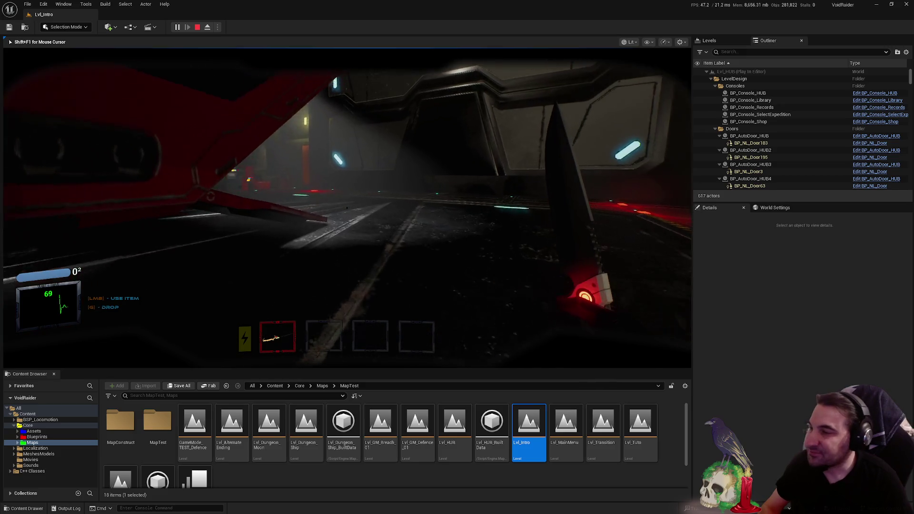
key(w)
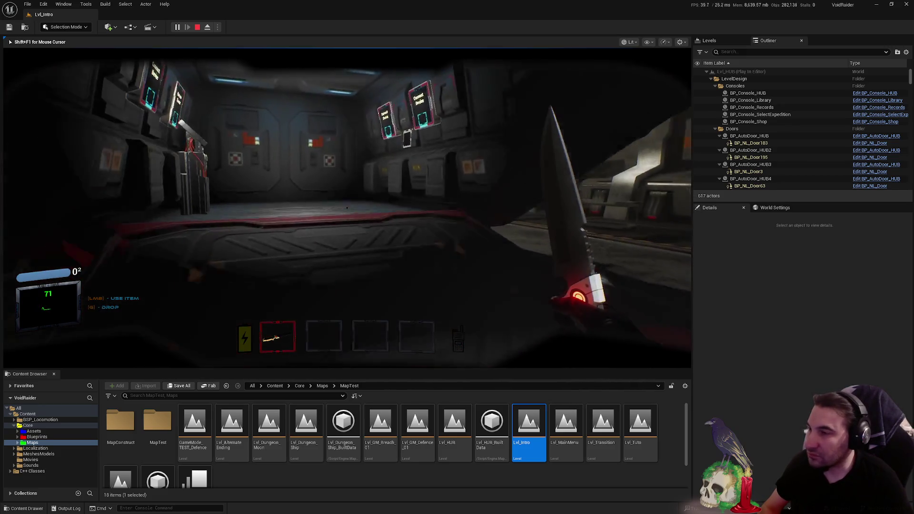
key(f)
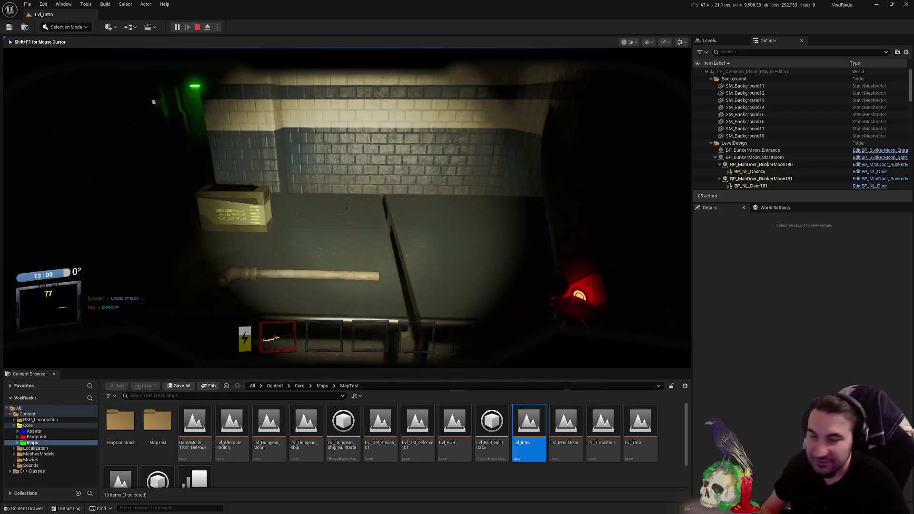
- Pick up the pipe, jar and plunger from the table and open the green door
key(f)
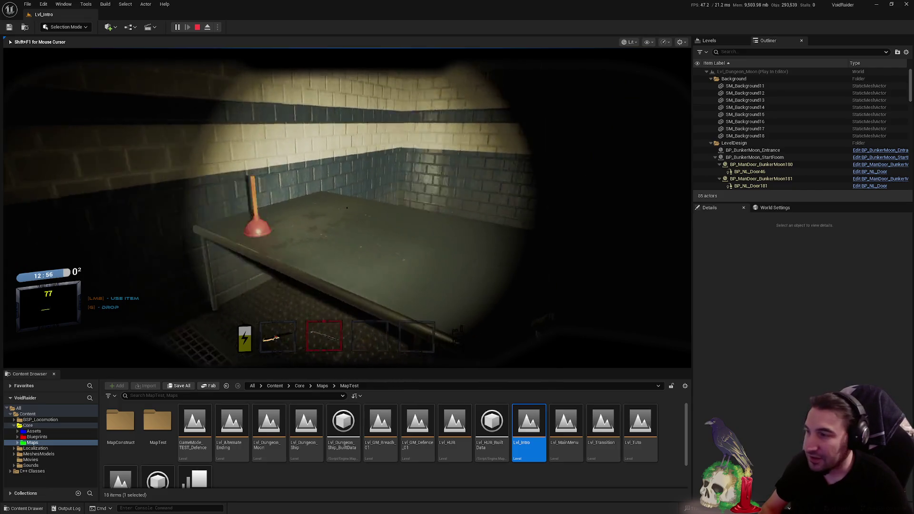
key(f)
key(f)
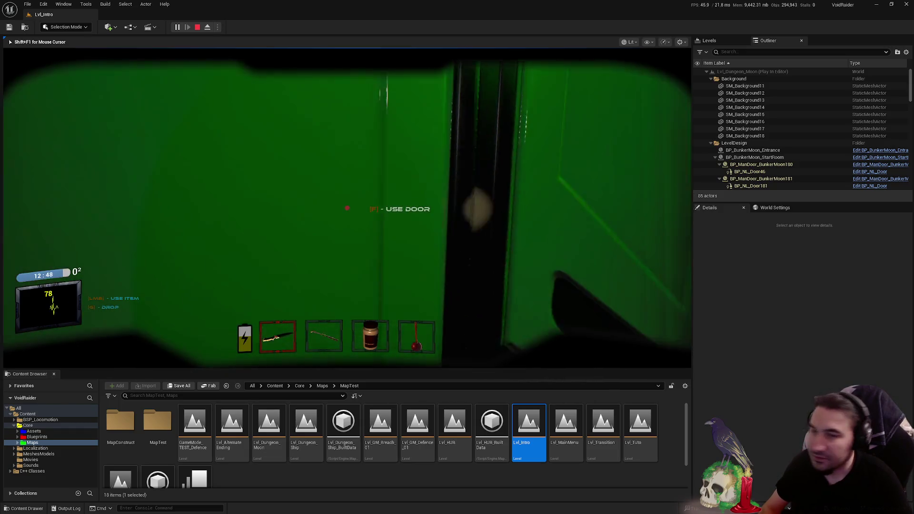
key(f)
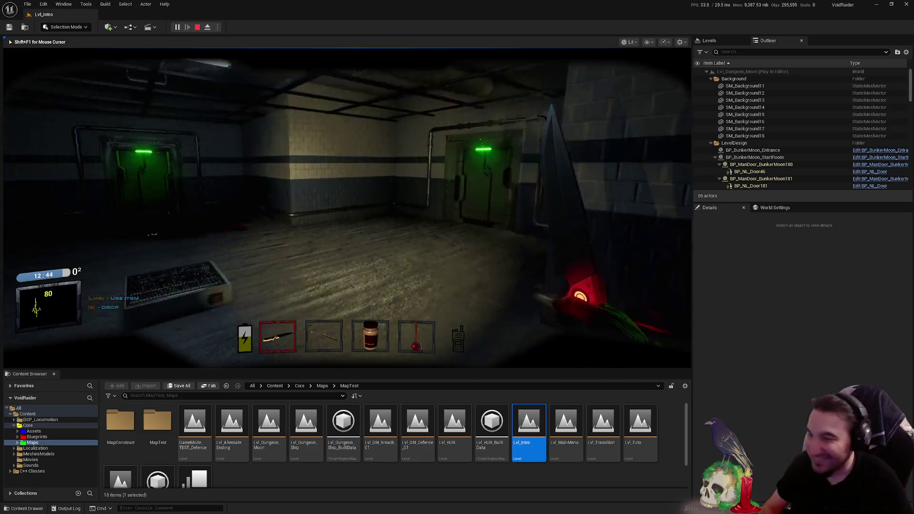
- Walk through the green door into the tiled room toward the wall cabinet
key(super)
key(super)
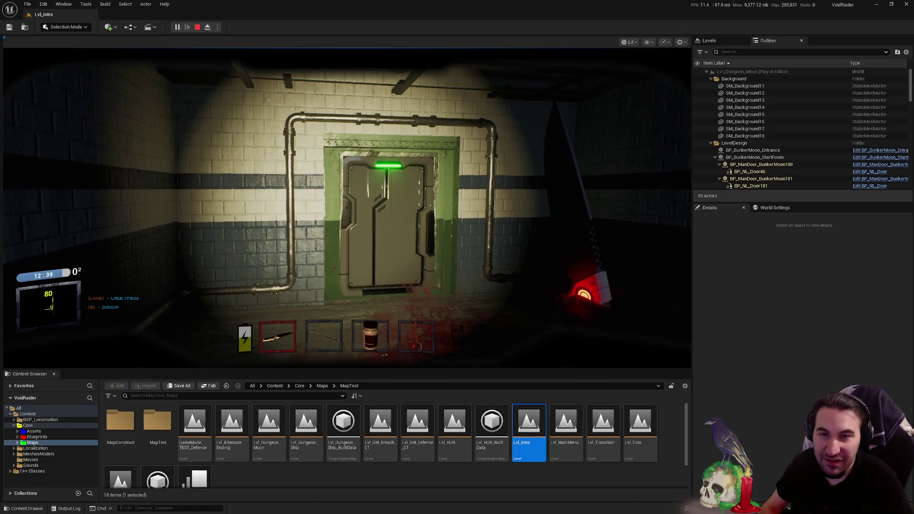
click(583, 205)
key(w)
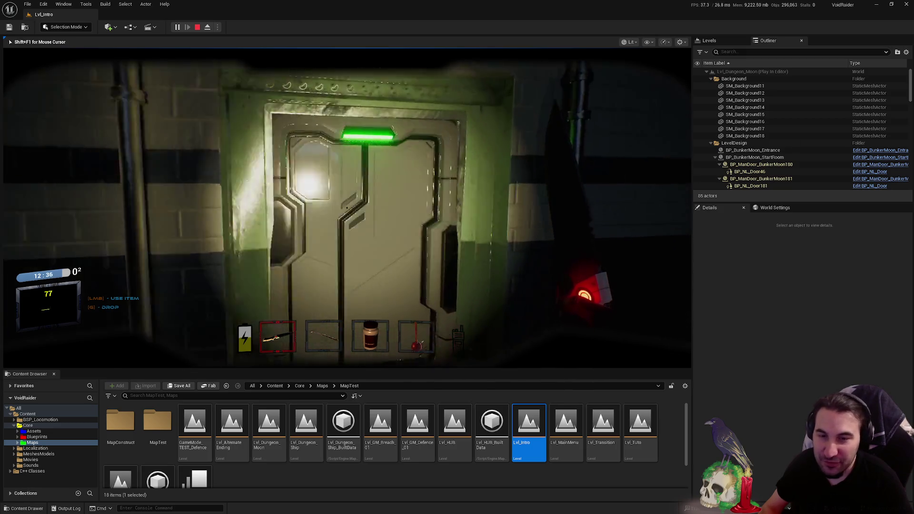
key(w)
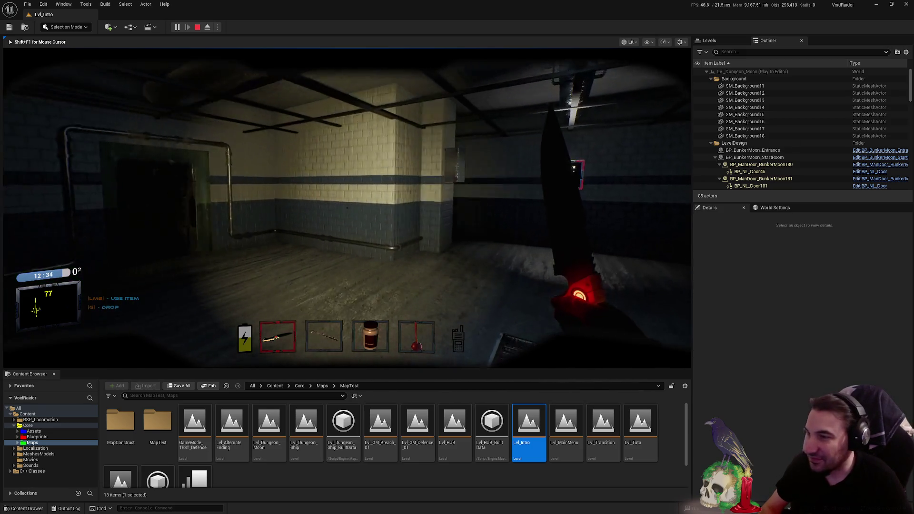
- Check the wall cabinet's shelves, close it, and go through the green door into the next room
key(f)
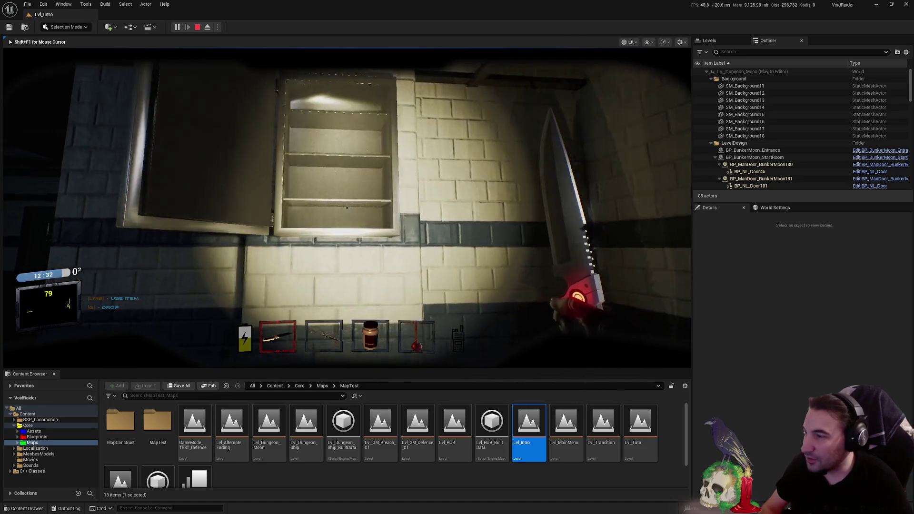
key(f)
key(w)
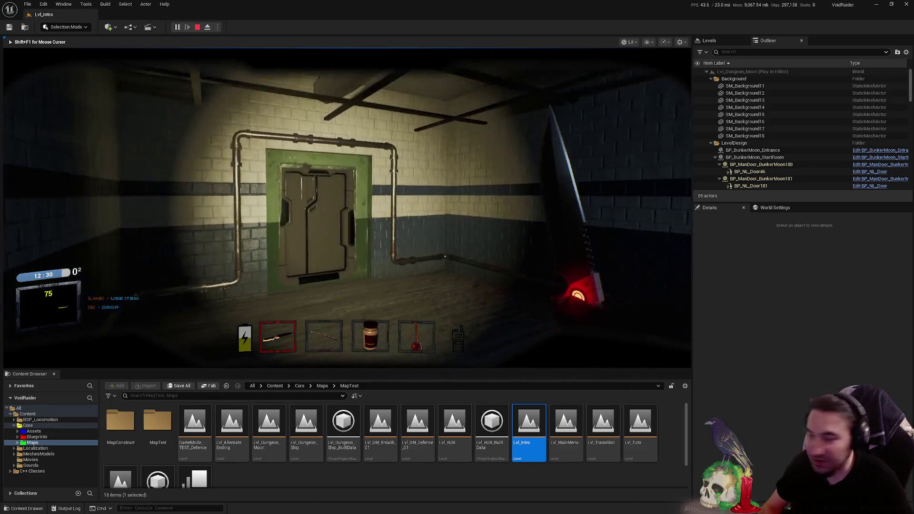
key(w)
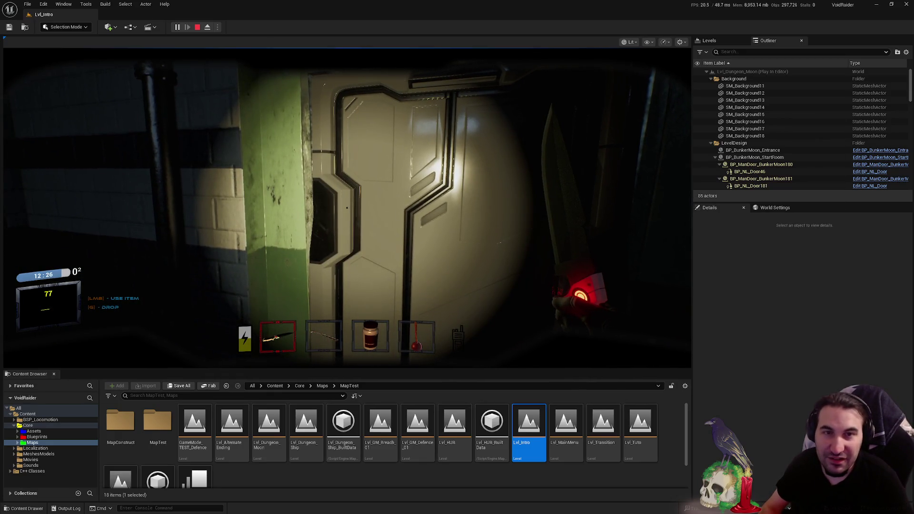
click(488, 204)
key(w)
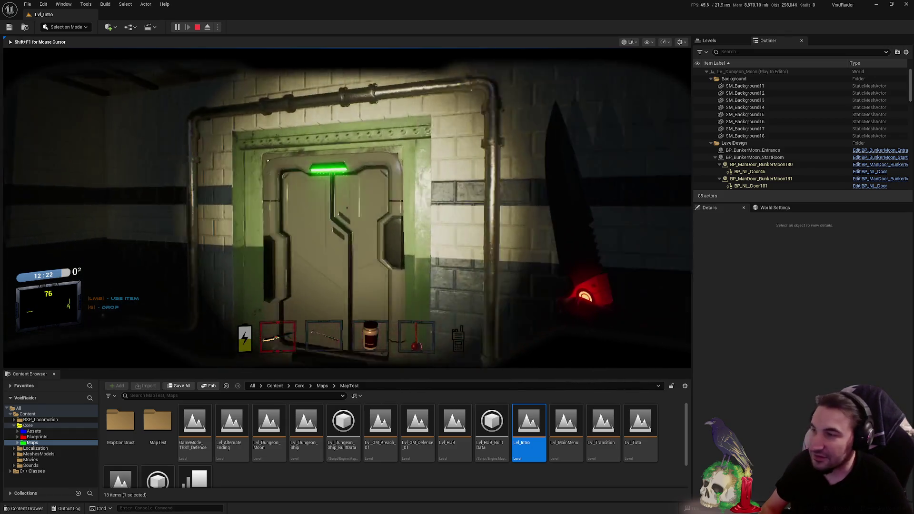
- Equip the fifth hotbar item and open the door into the blood-stained corridor
key(w)
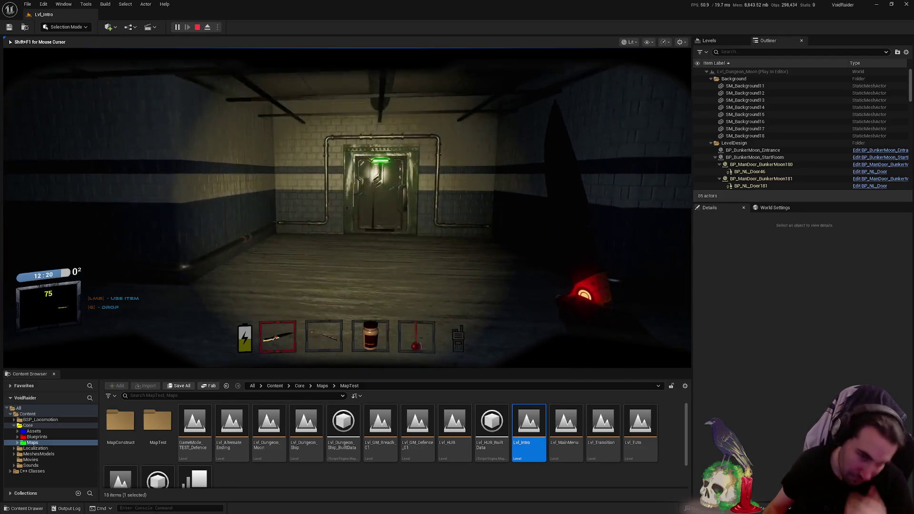
key(w)
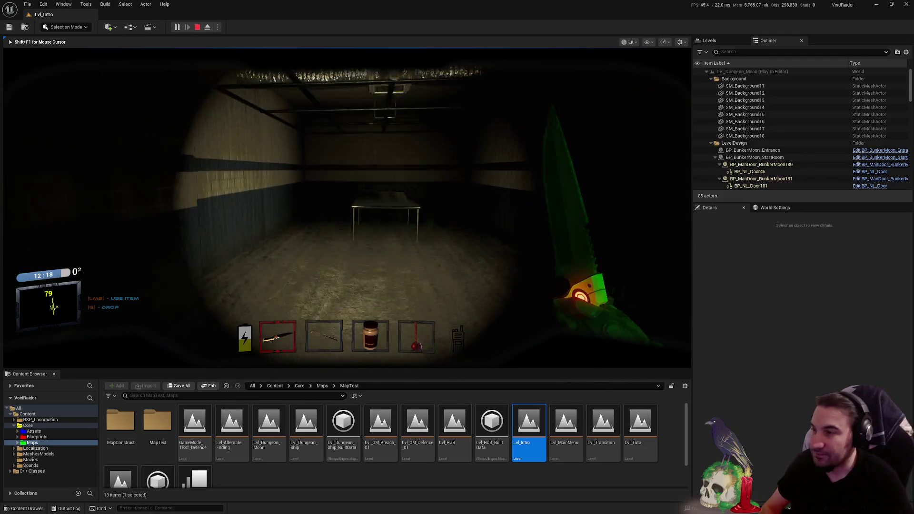
key(5)
key(w)
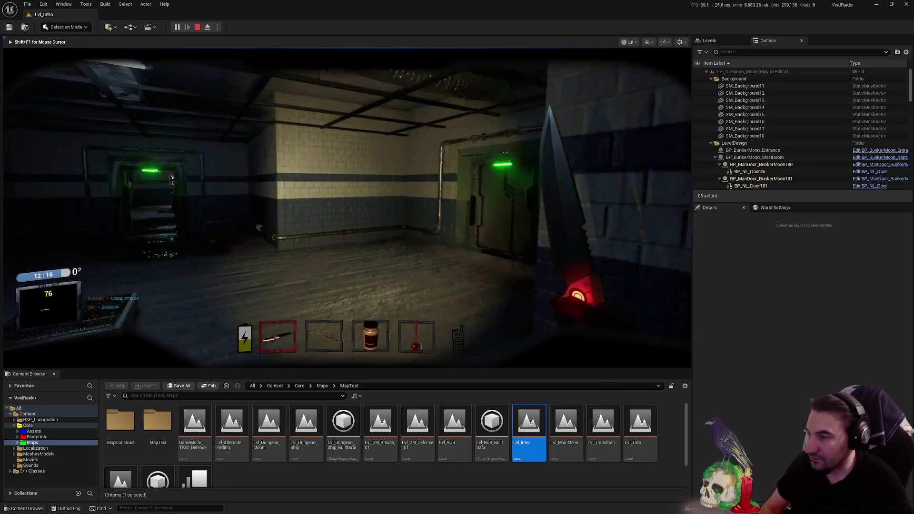
key(f)
key(w)
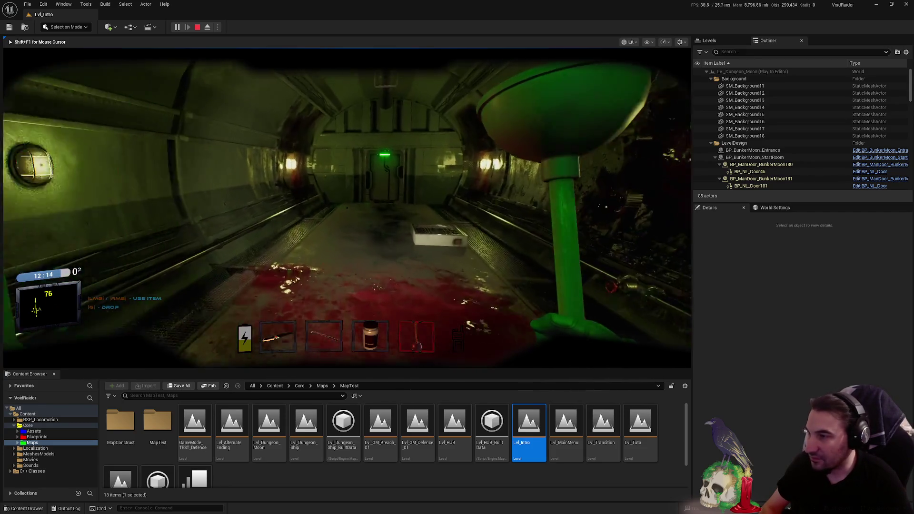
- Equip the plunger, open the corridor's end door, and walk down the long tunnel
key(4)
key(w)
key(f)
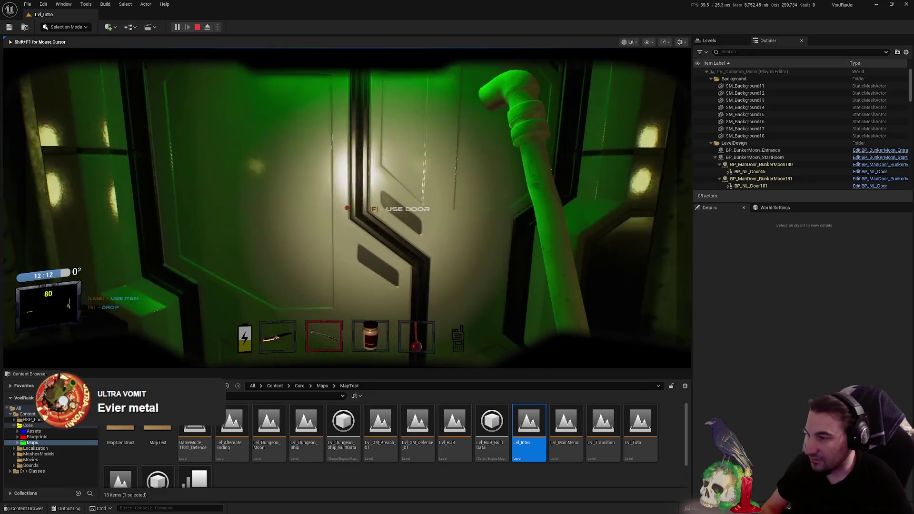
key(w)
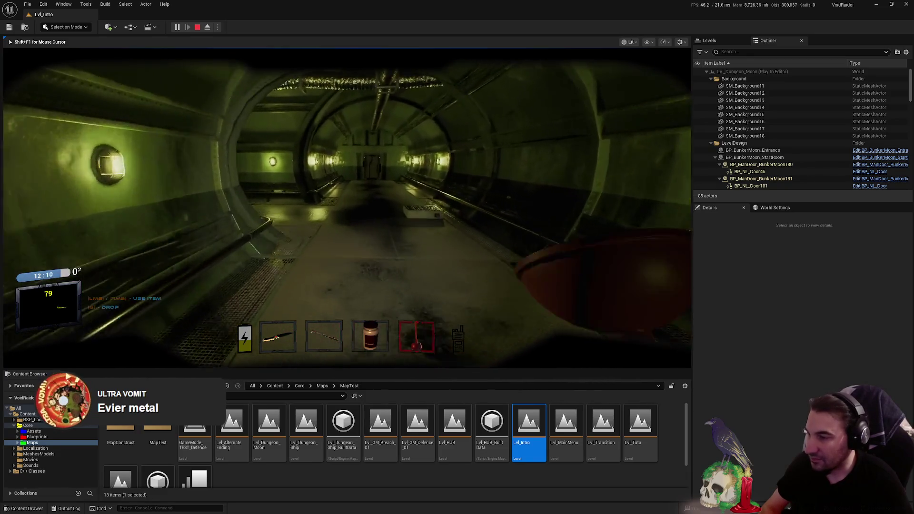
scroll(347, 208, up, 2)
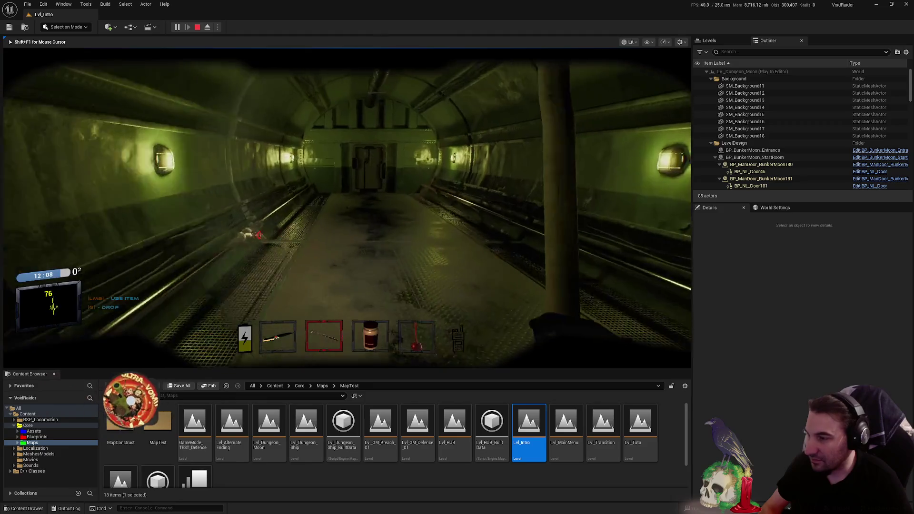
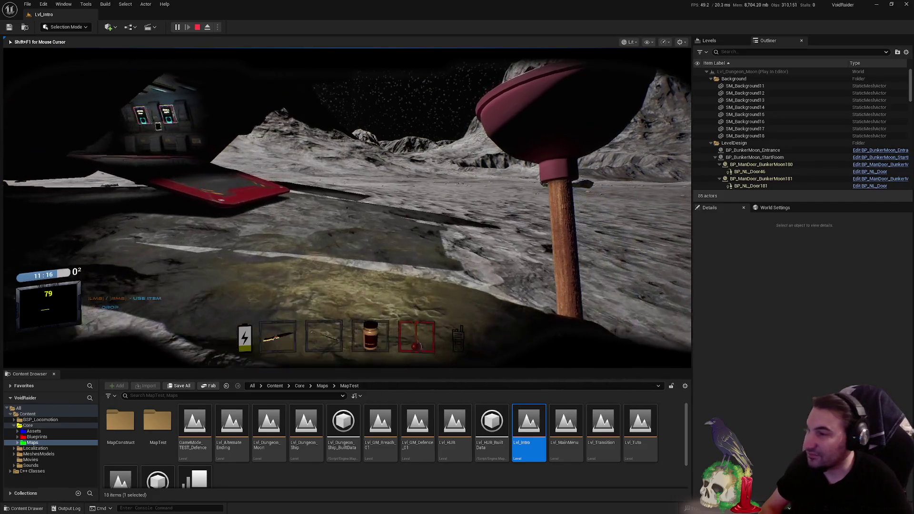
- Walk to the red ship ramp and pick up the knife
key(w)
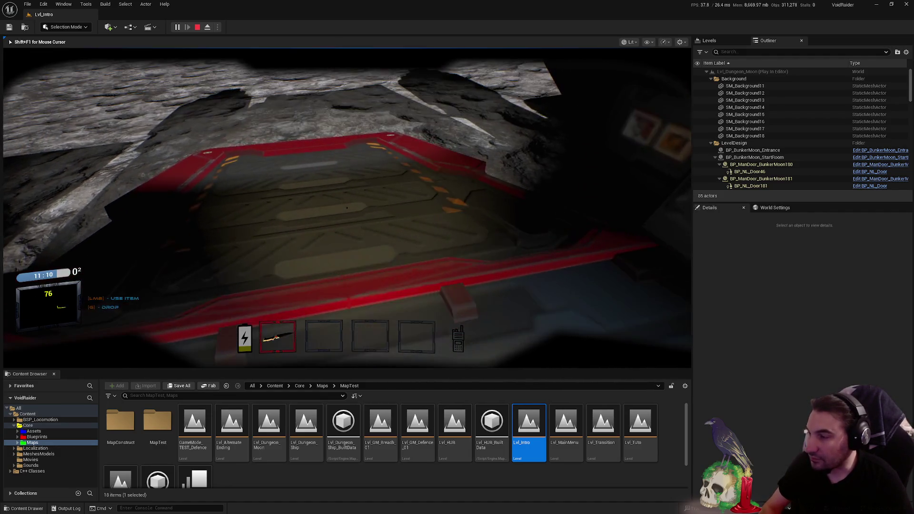
key(w)
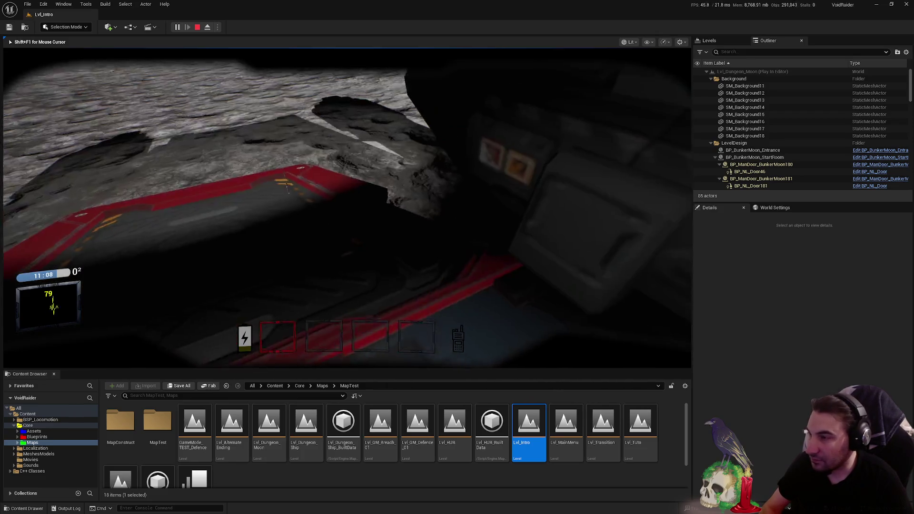
key(e)
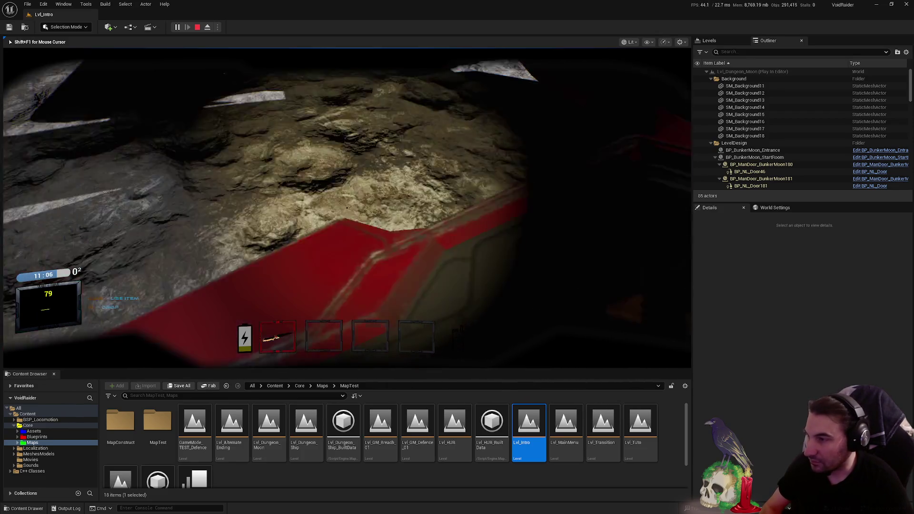
- Charge the suit's energy to 90% at the ship's panel, then return control to the game
key(f)
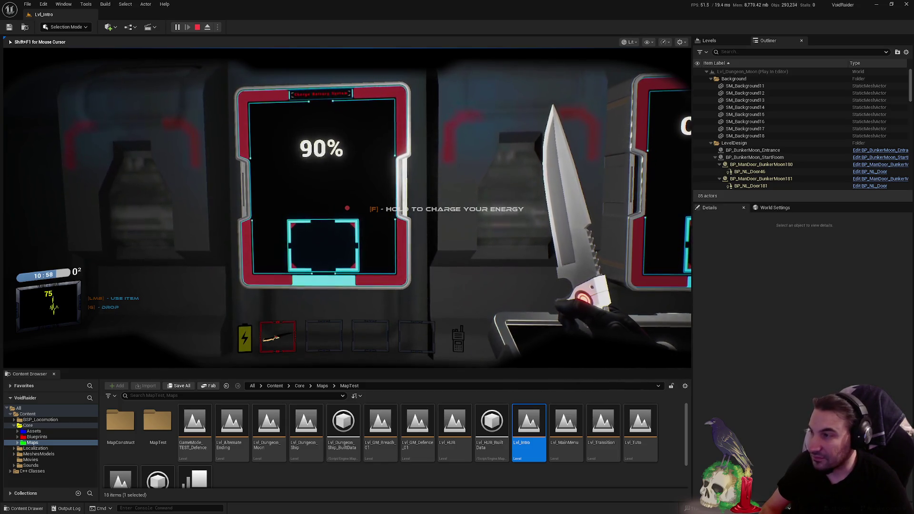
key(super)
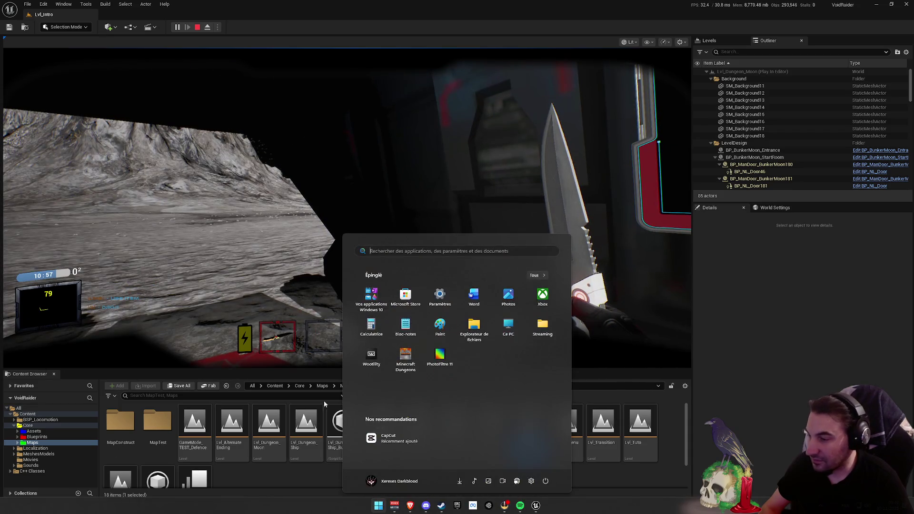
key(super)
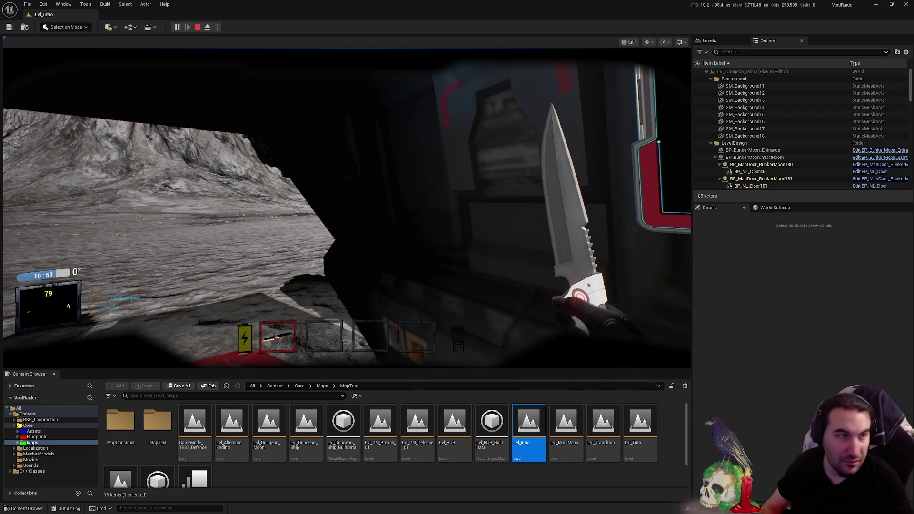
click(413, 259)
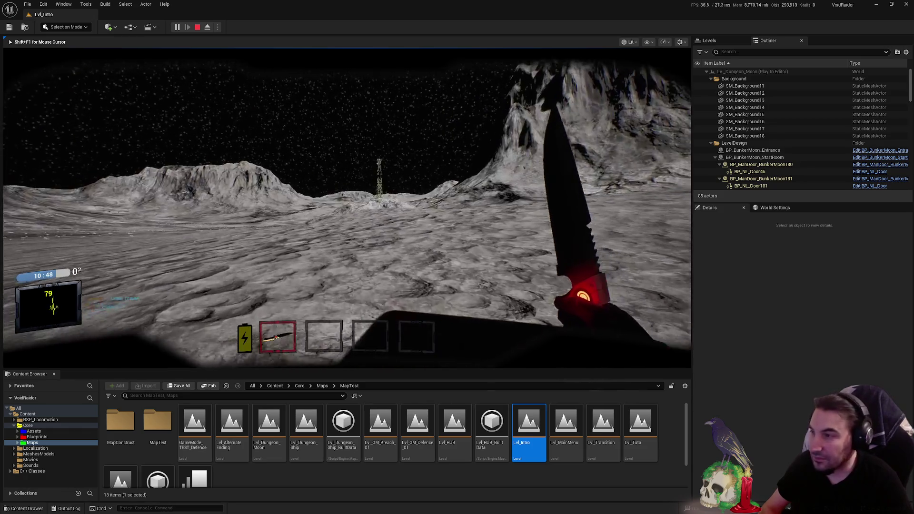
- Walk past the radio tower into the bunker, down the corridor, and open the lit door at its end
key(w)
key(w)
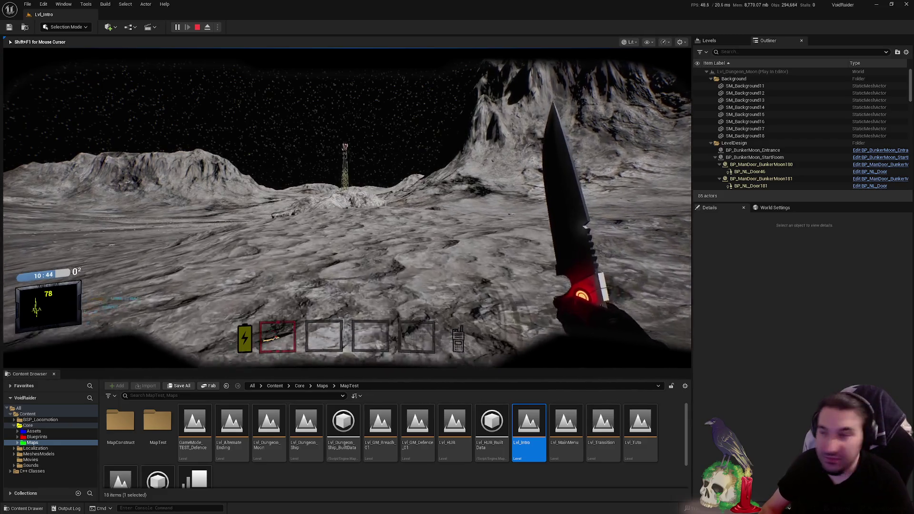
key(w)
key(w)
key(w)
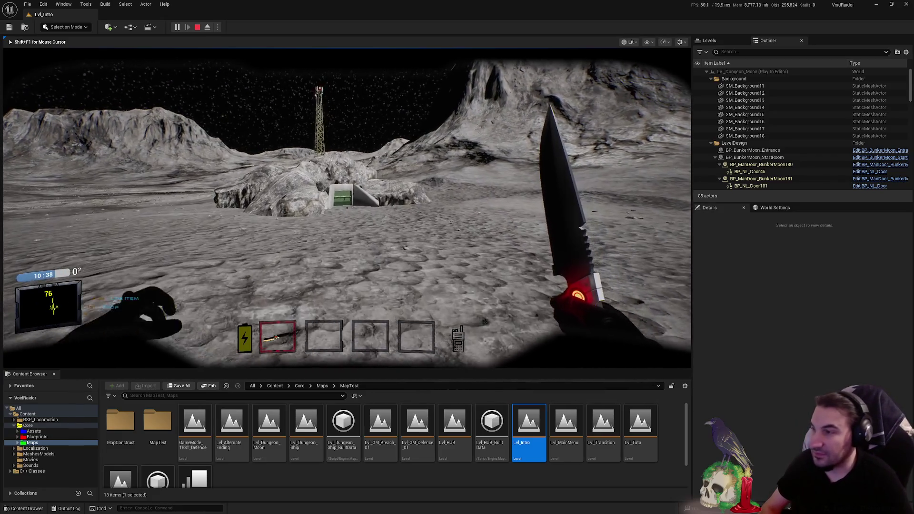
key(w)
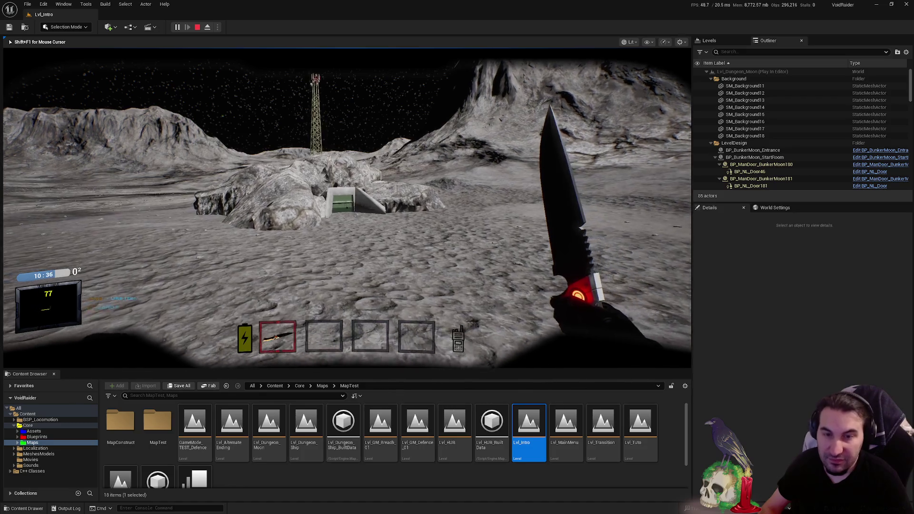
key(w)
key(w)
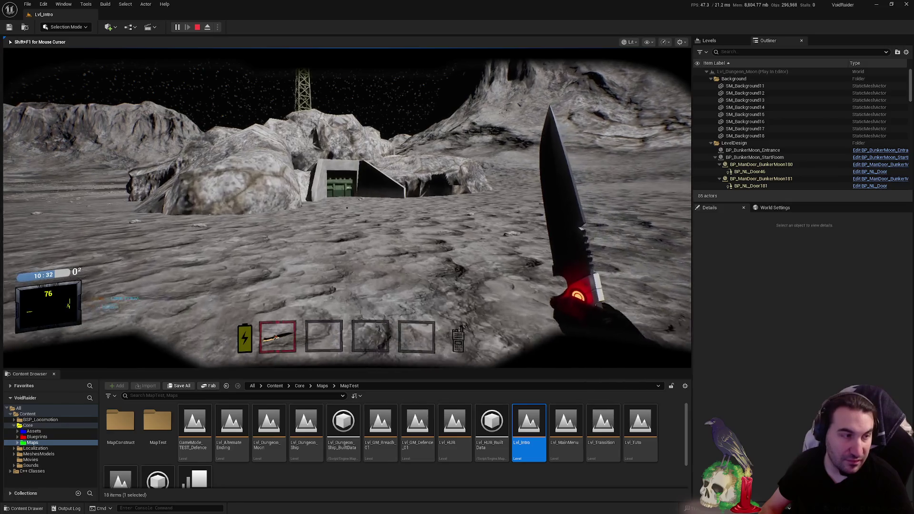
key(w)
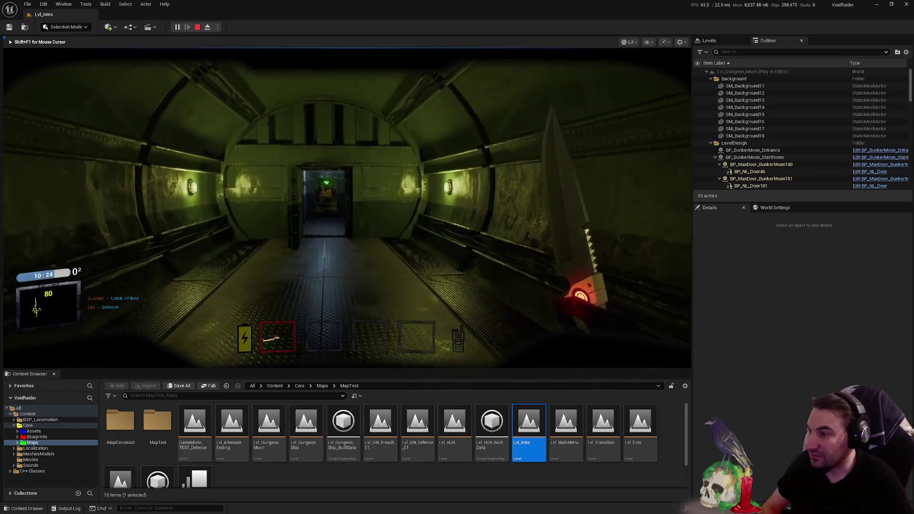
key(w)
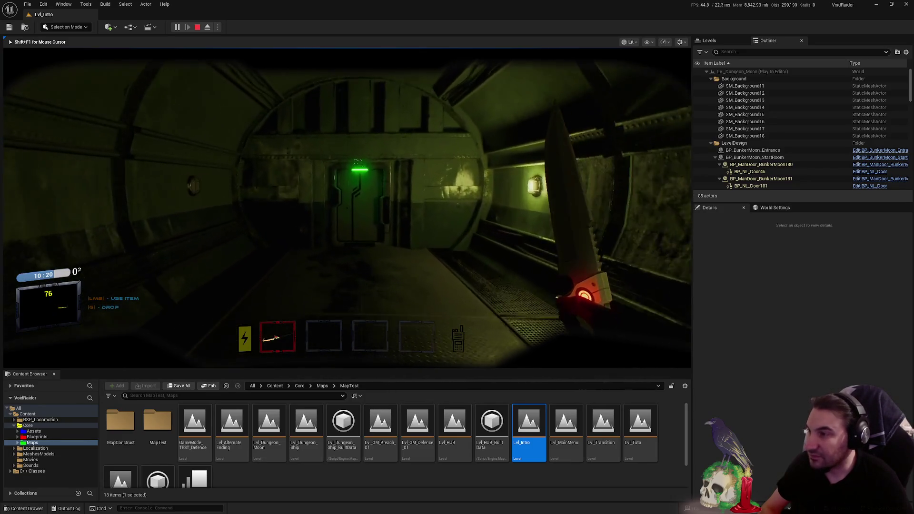
key(w)
key(f)
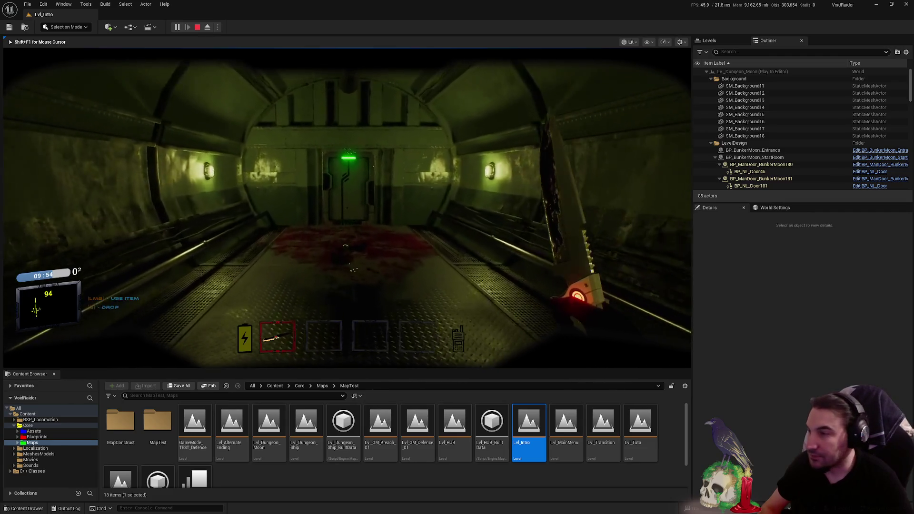
- Walk through the long tunnel and dark room into the lit tiled room with tables
key(w)
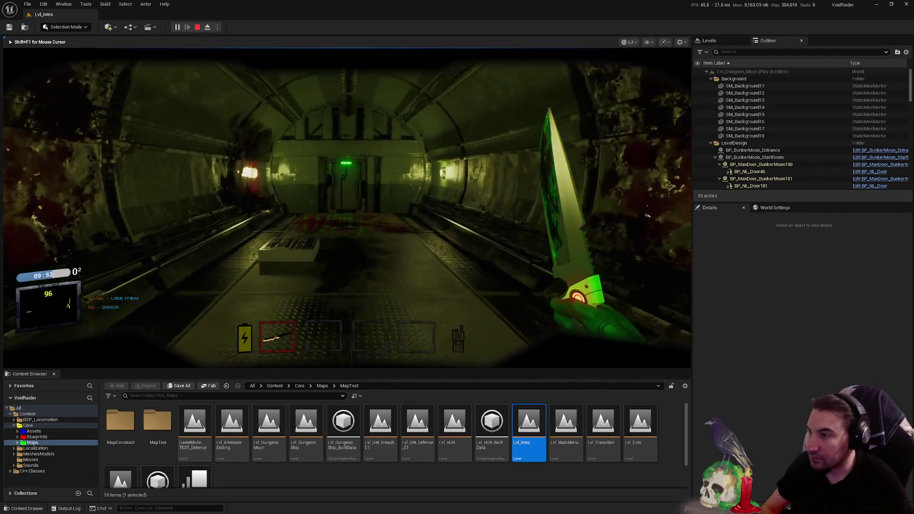
key(w)
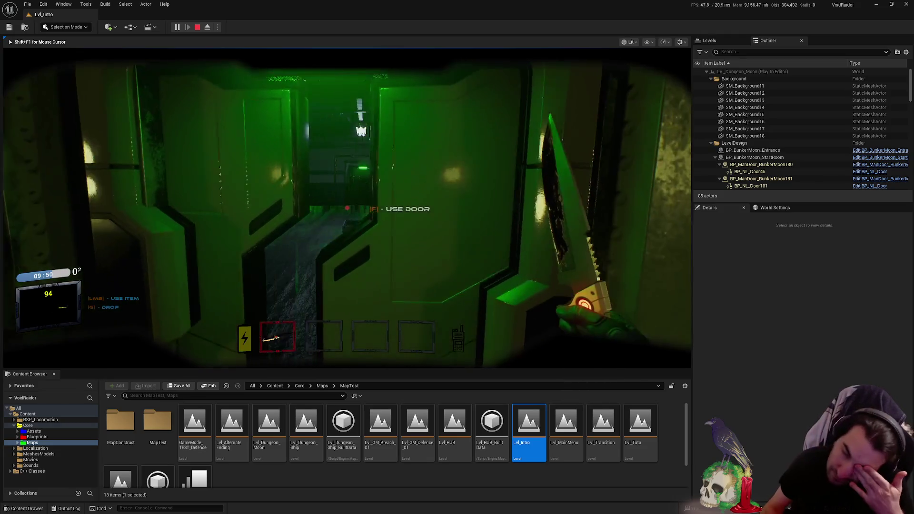
key(w)
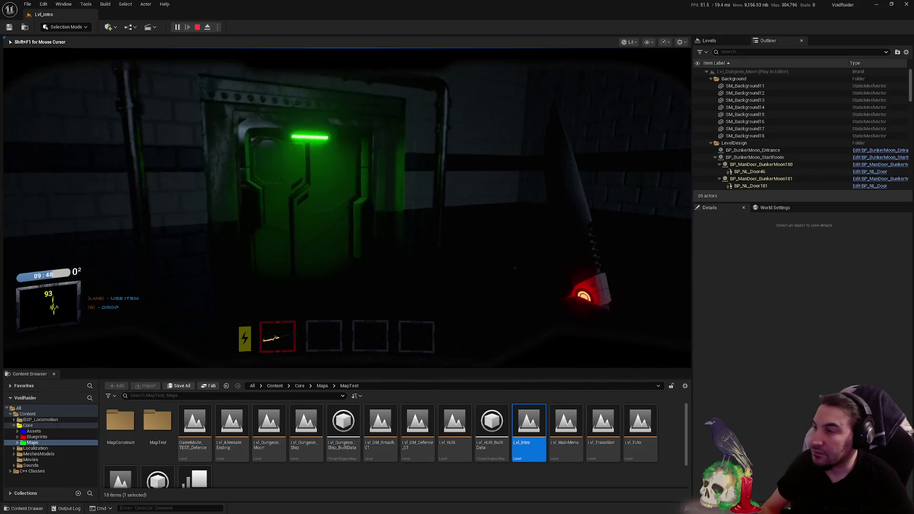
key(w)
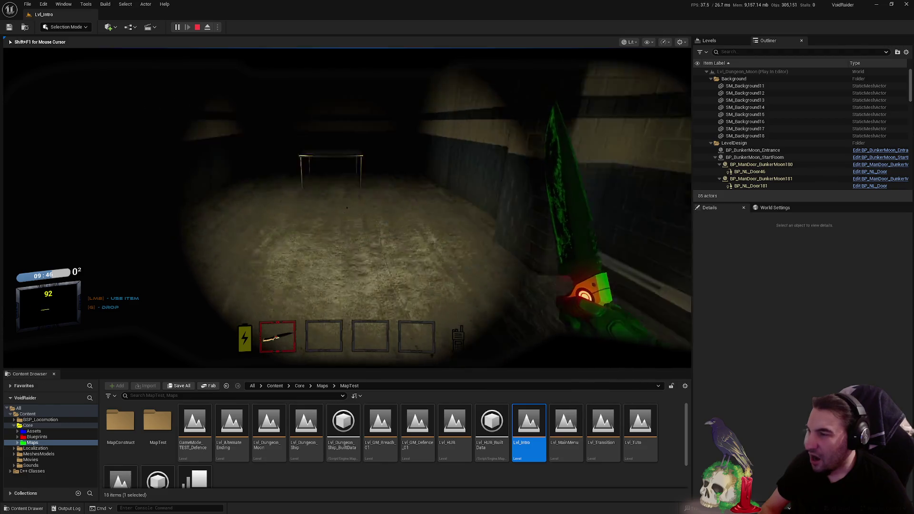
key(w)
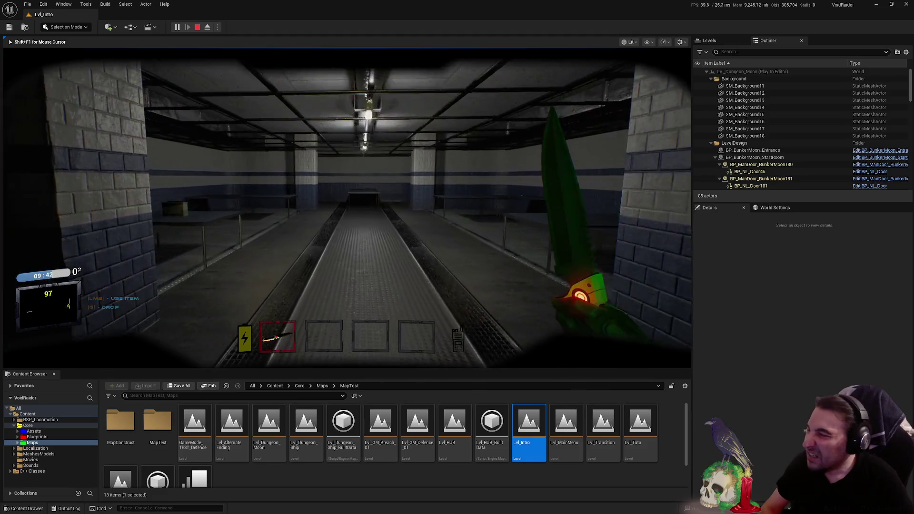
key(w)
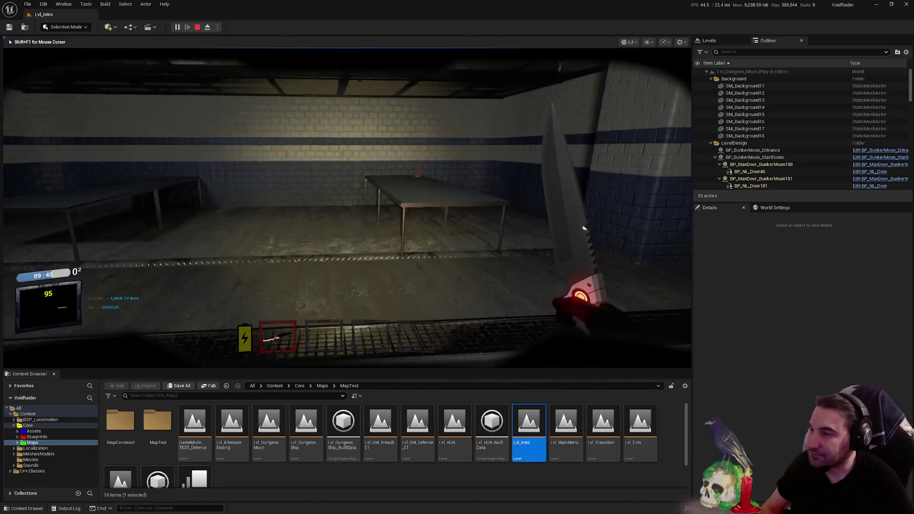
- Collect the plunger, keypad device and small box from the tables
key(e)
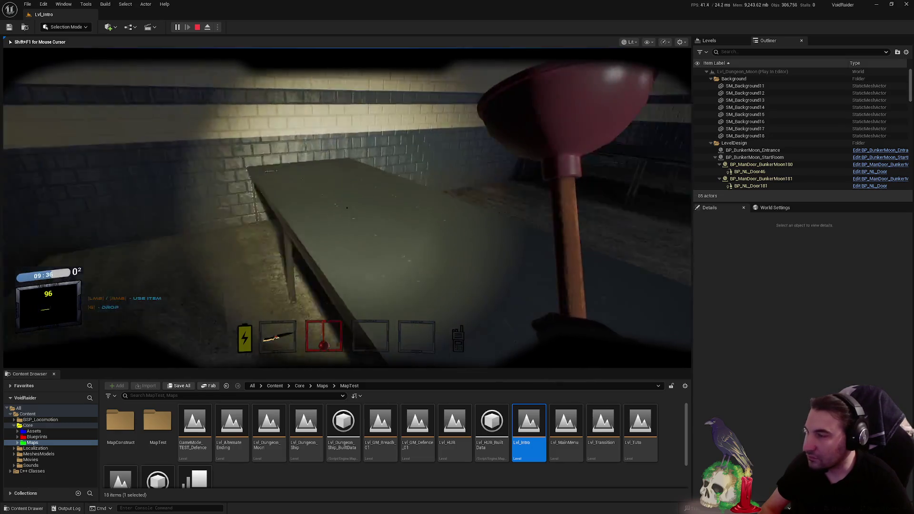
key(w)
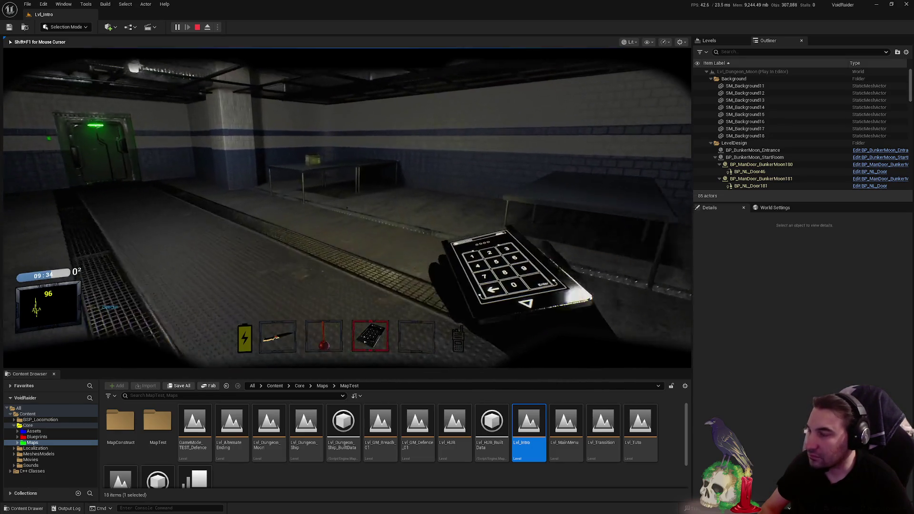
key(w)
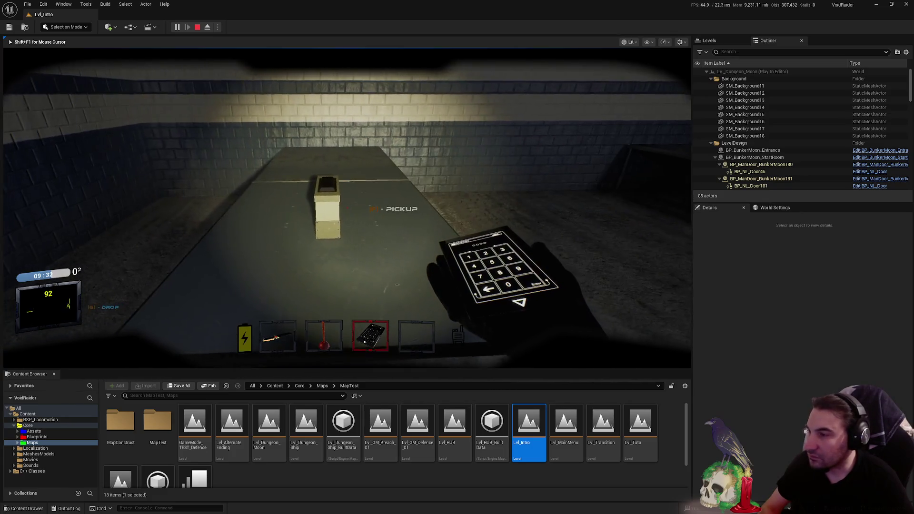
mouse_move(346, 208)
- Cross the dark room and open the green-lit door toward the long tunnel
key(w)
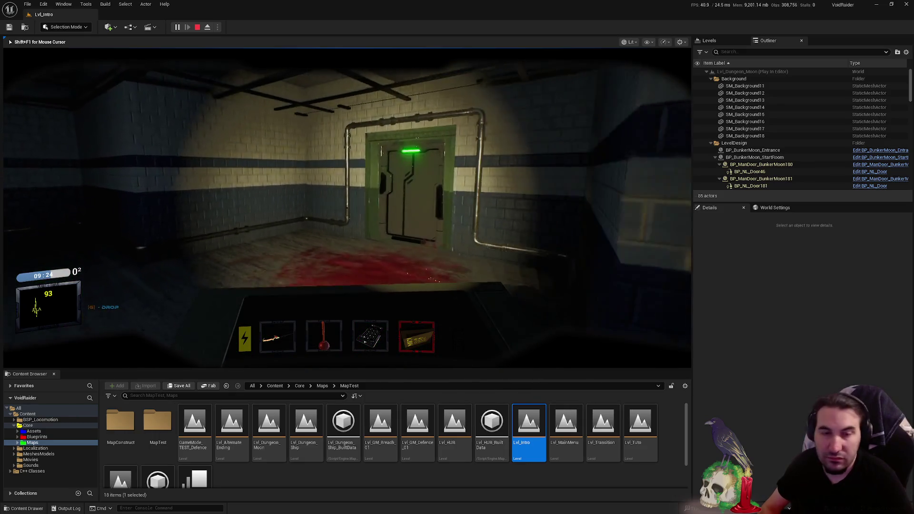
key(w)
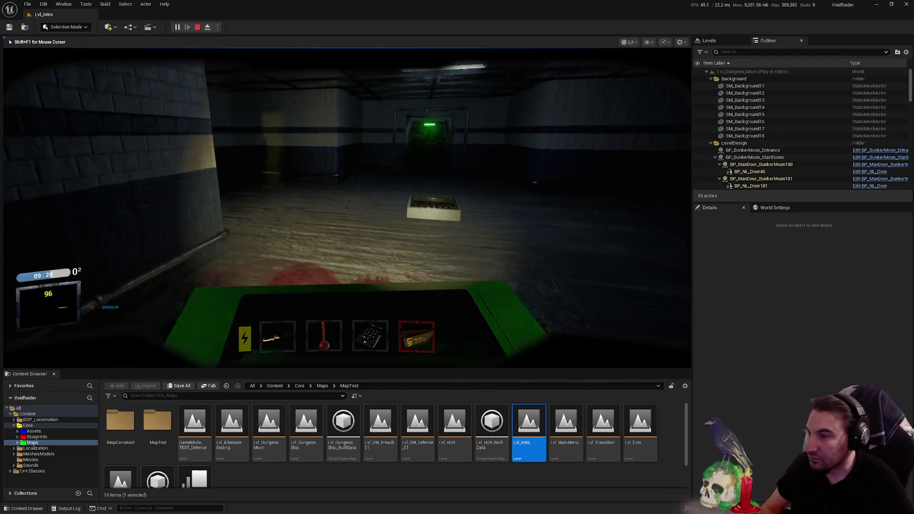
key(w)
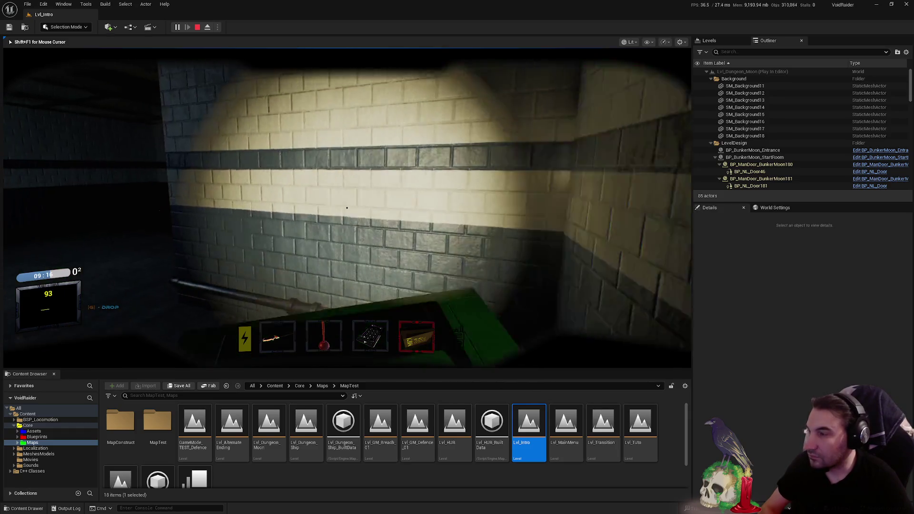
key(f)
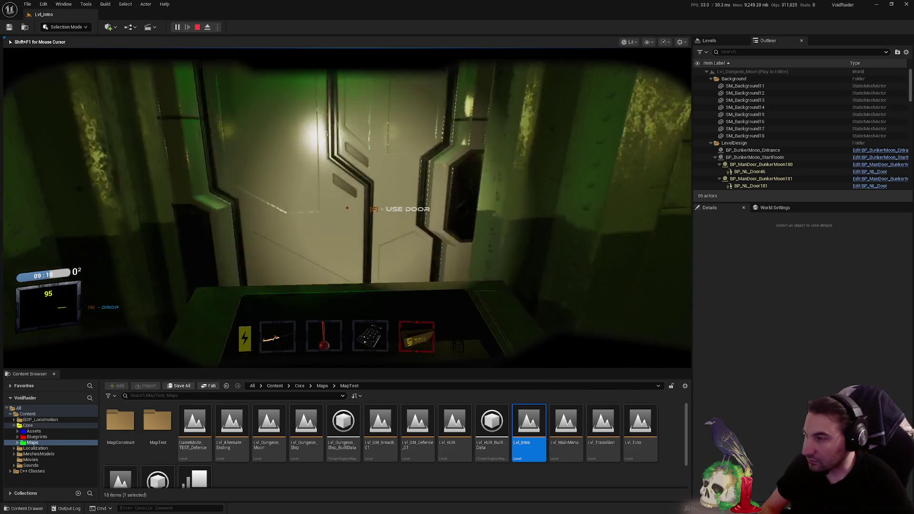
- Open the door and walk down the tunnel through the green-lit doorway
key(f)
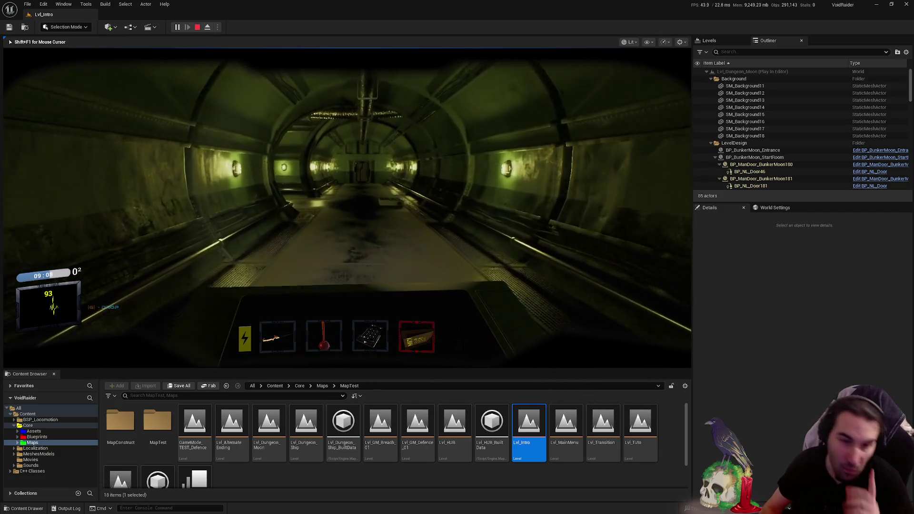
key(w)
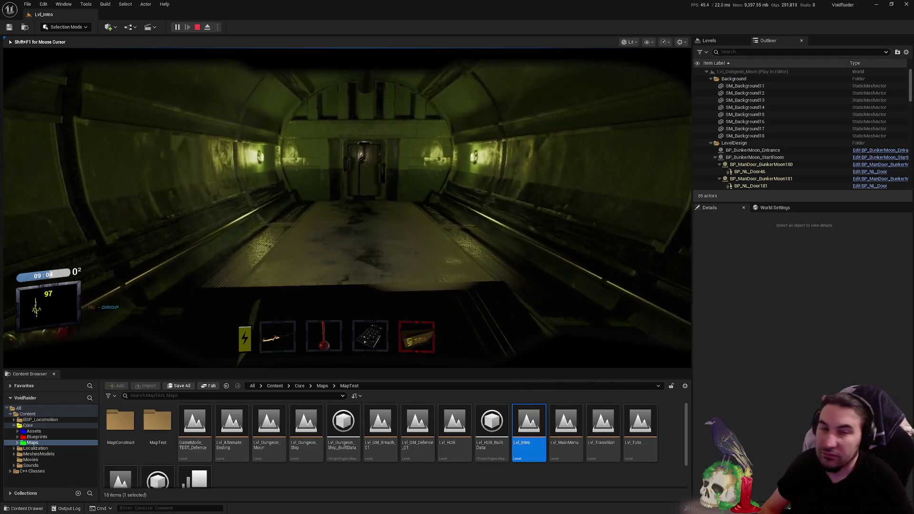
key(w)
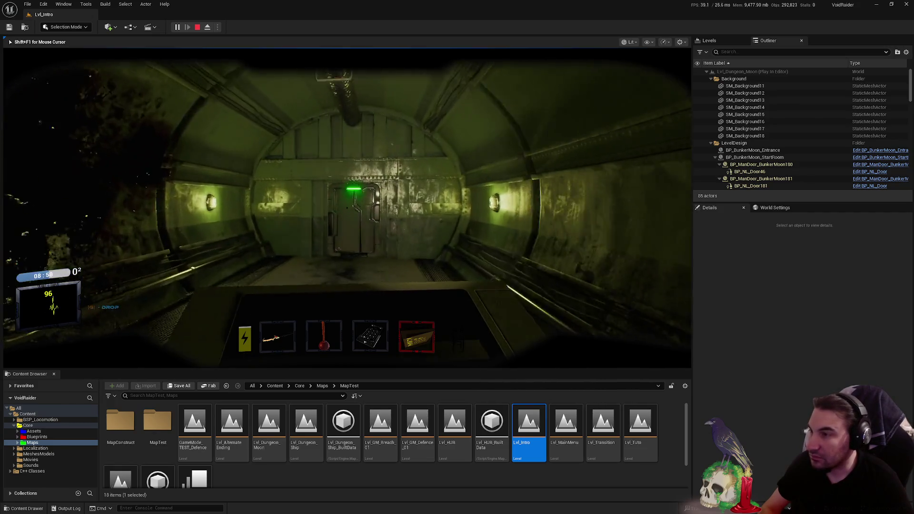
key(w)
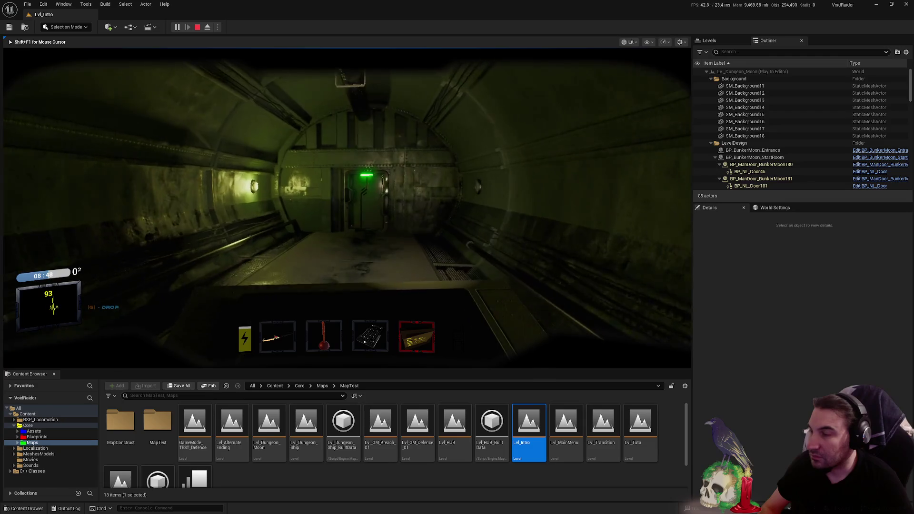
key(w)
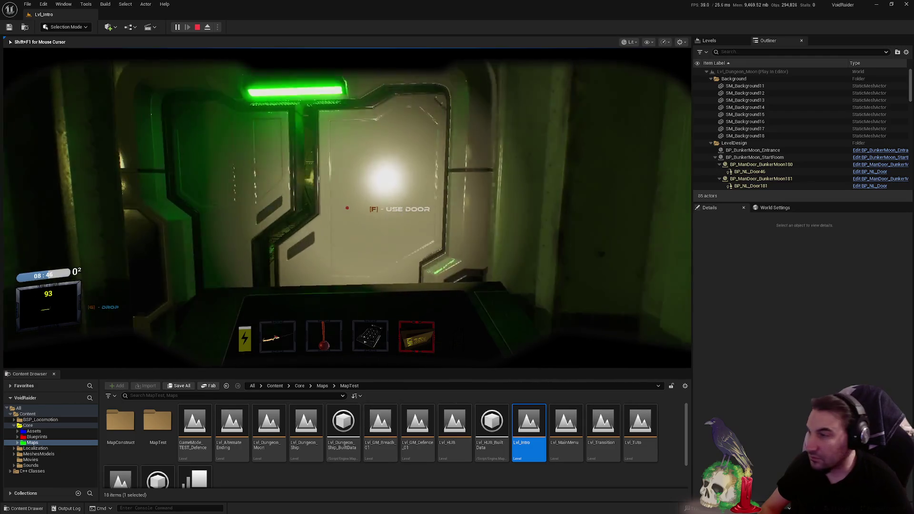
key(w)
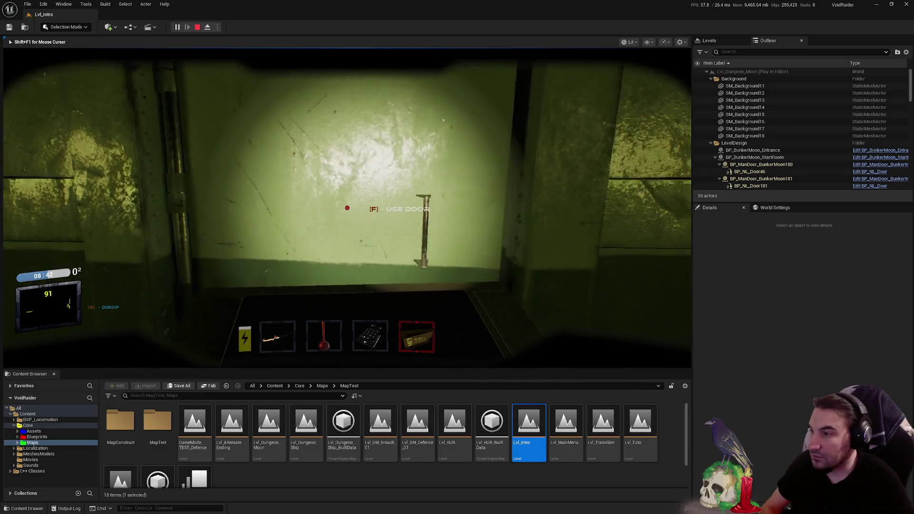
- Open the next door and head down the creature's tunnel through another green-lit door
key(f)
key(w)
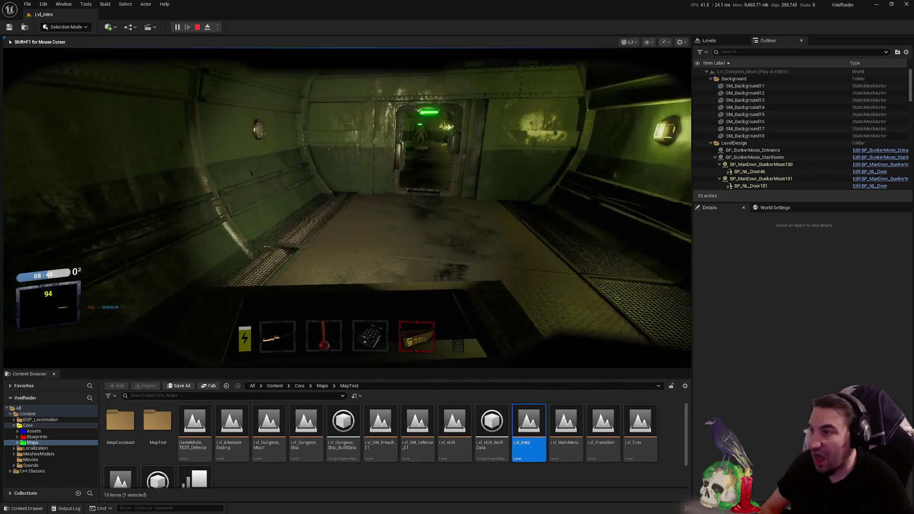
key(w)
key(f)
key(w)
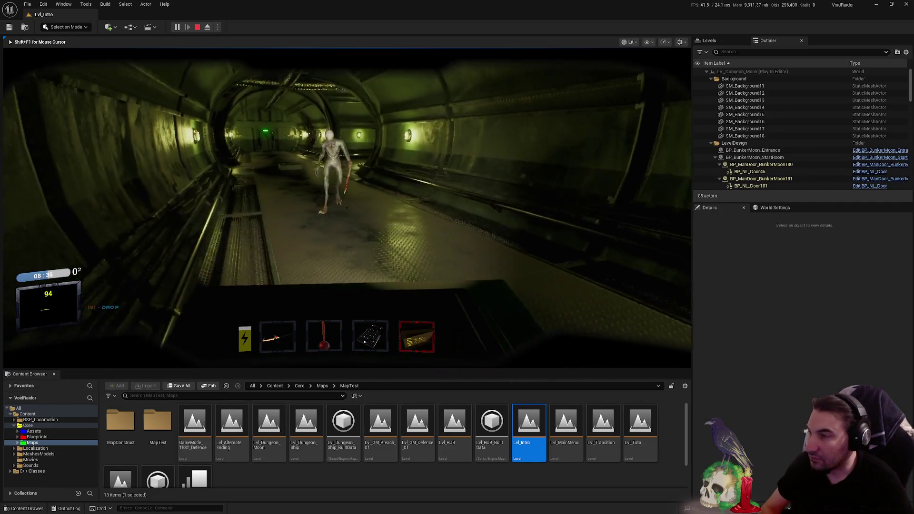
key(w)
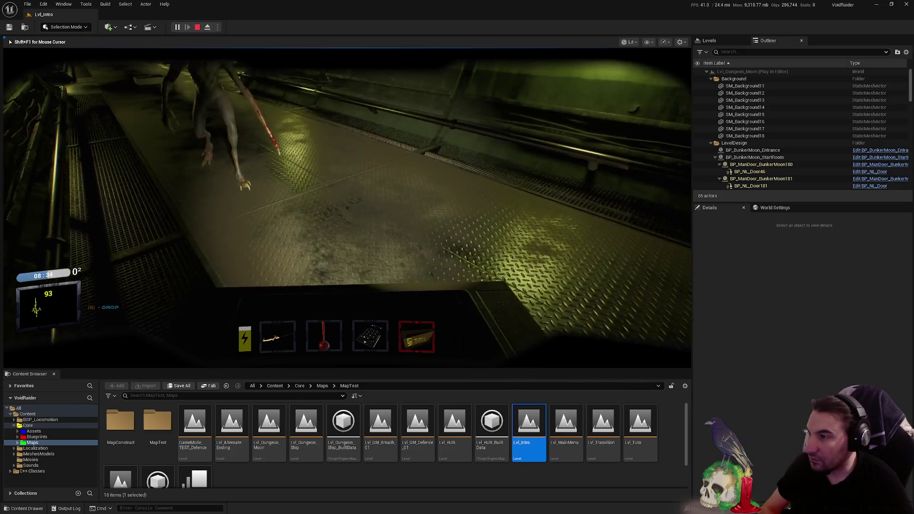
key(w)
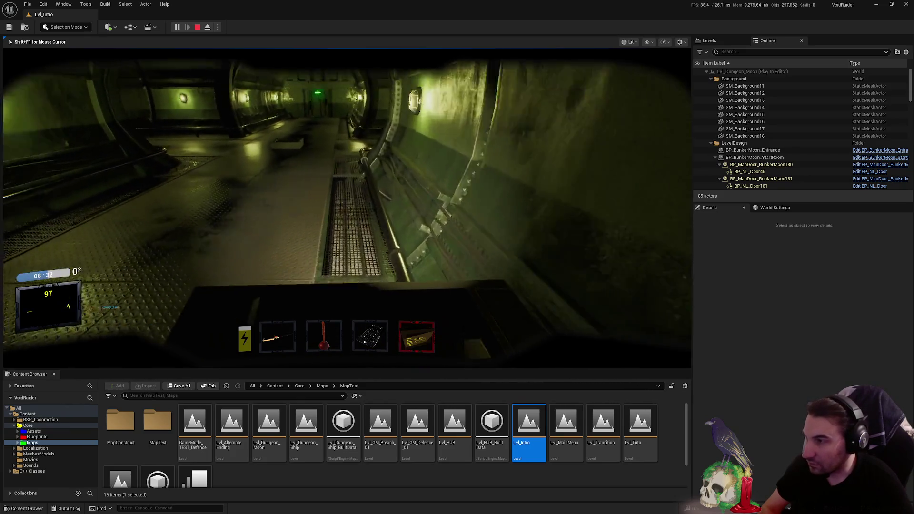
key(w)
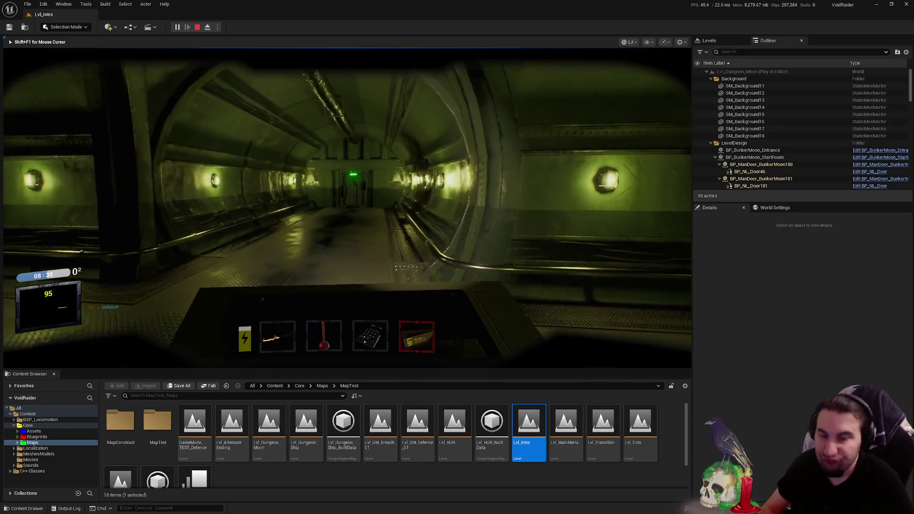
key(w)
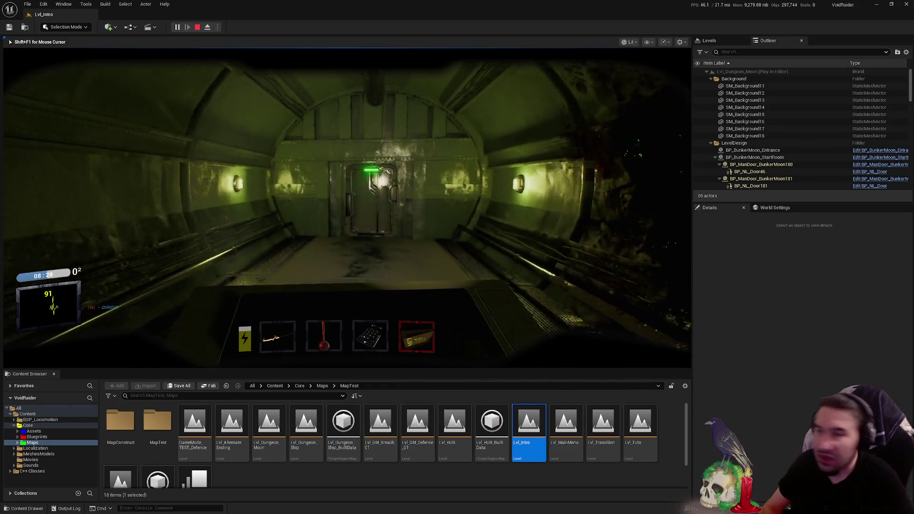
key(w)
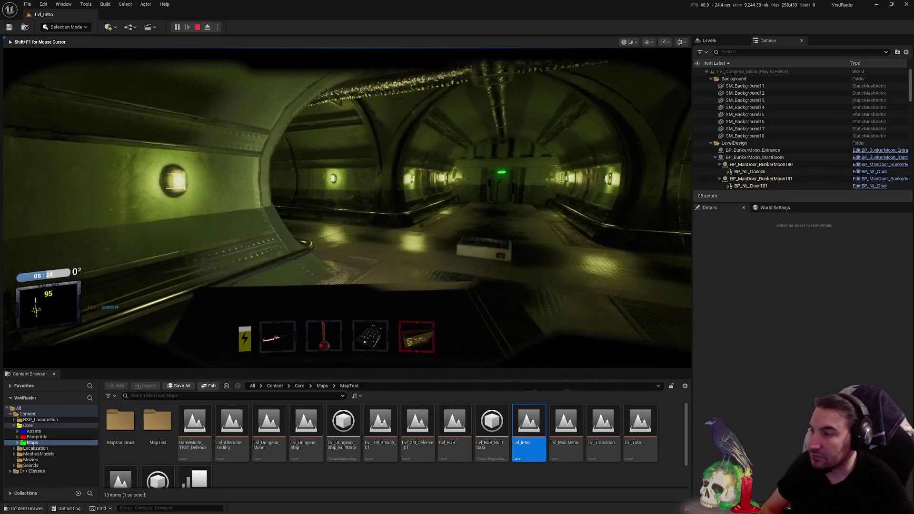
- Walk through the cross corridors and the next green-lit door into the following corridor
key(w)
key(w)
key(w)
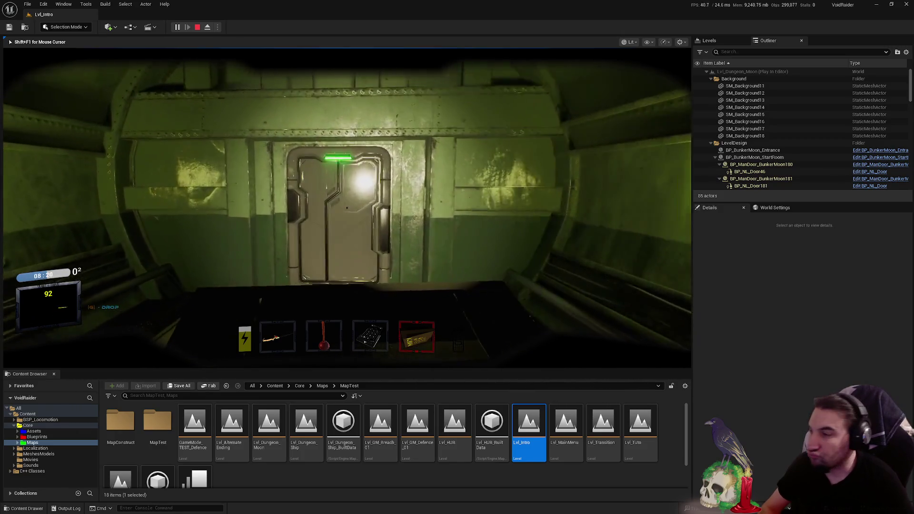
key(w)
key(w)
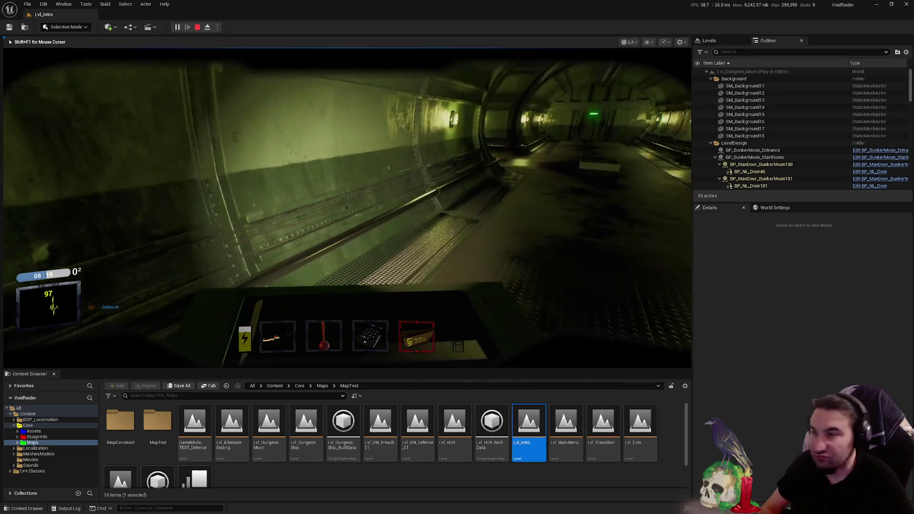
key(w)
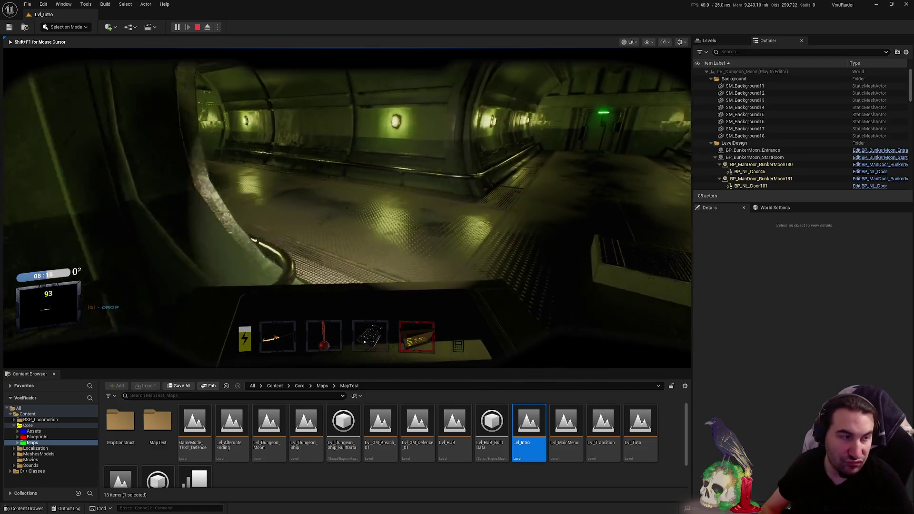
key(w)
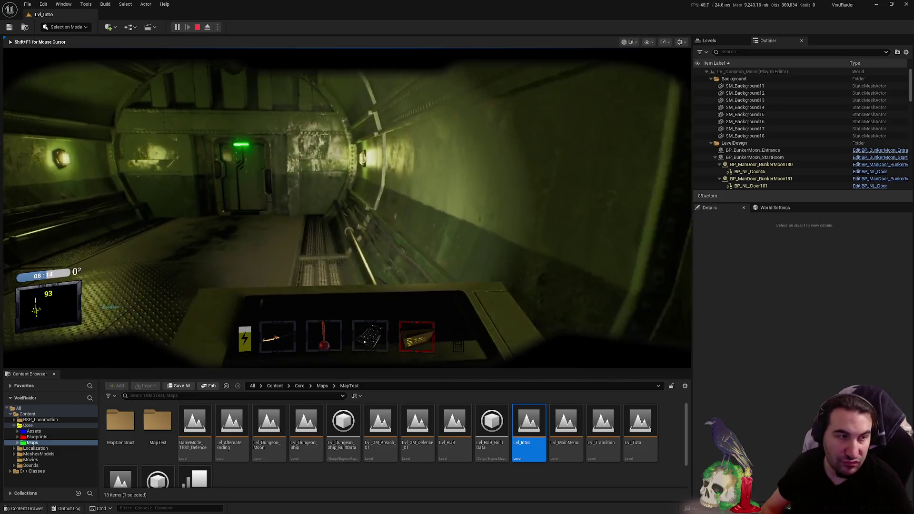
key(w)
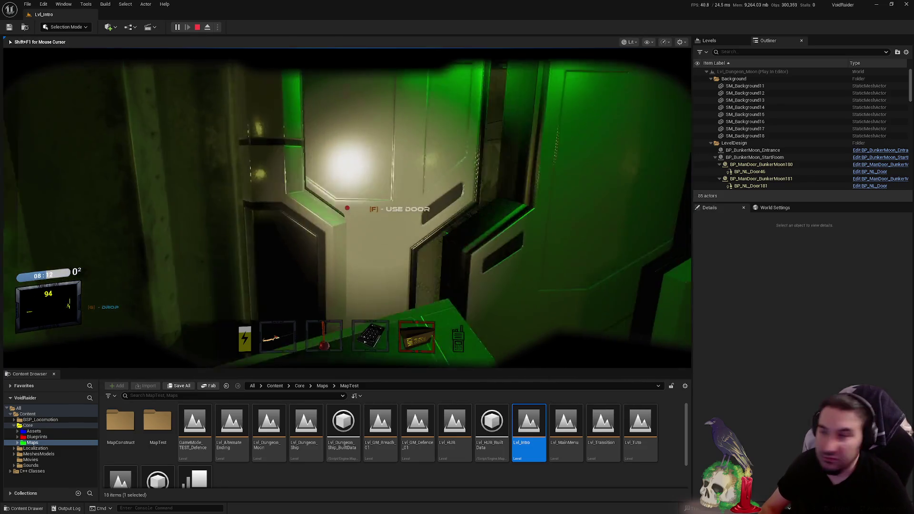
key(w)
key(w)
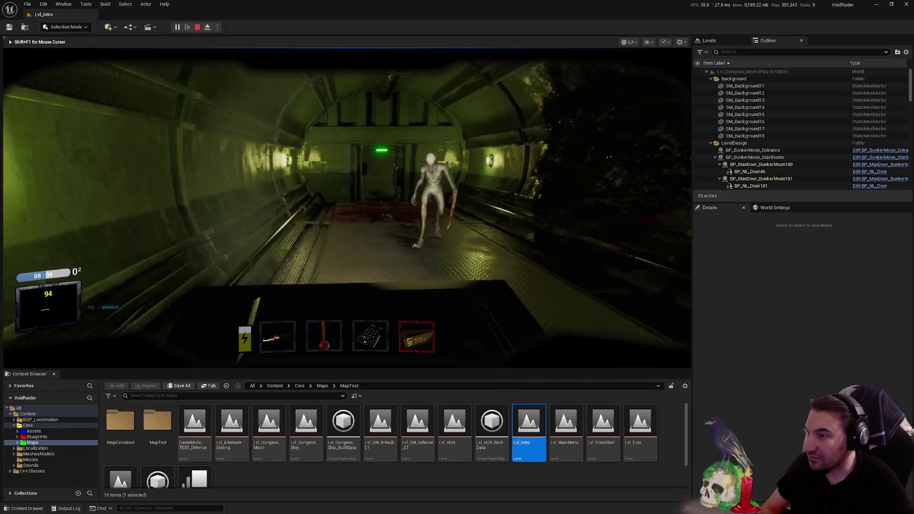
key(w)
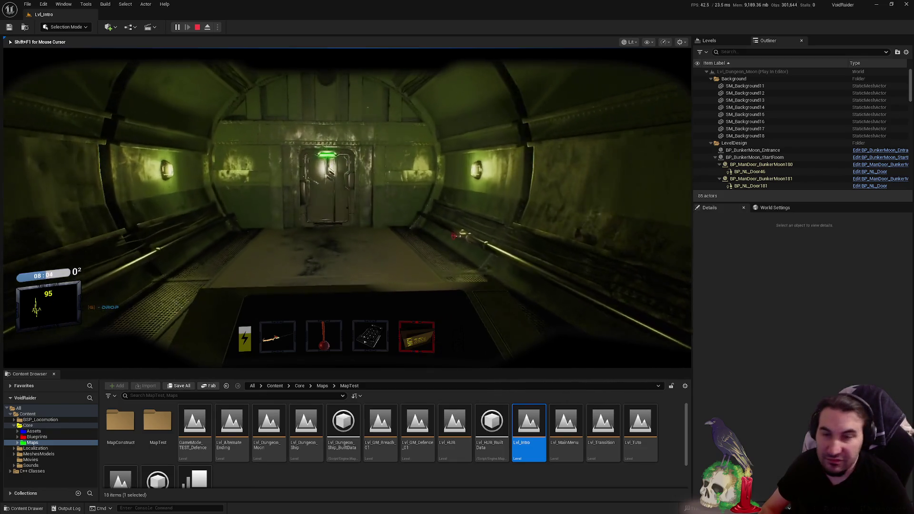
- Open the doors ahead and reach the green-lit door in the blood-stained corridor
key(e)
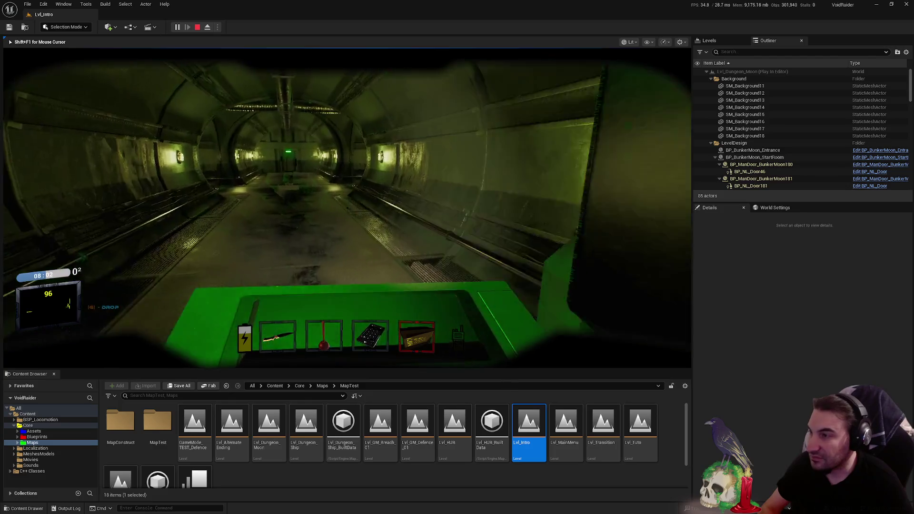
key(w)
key(w)
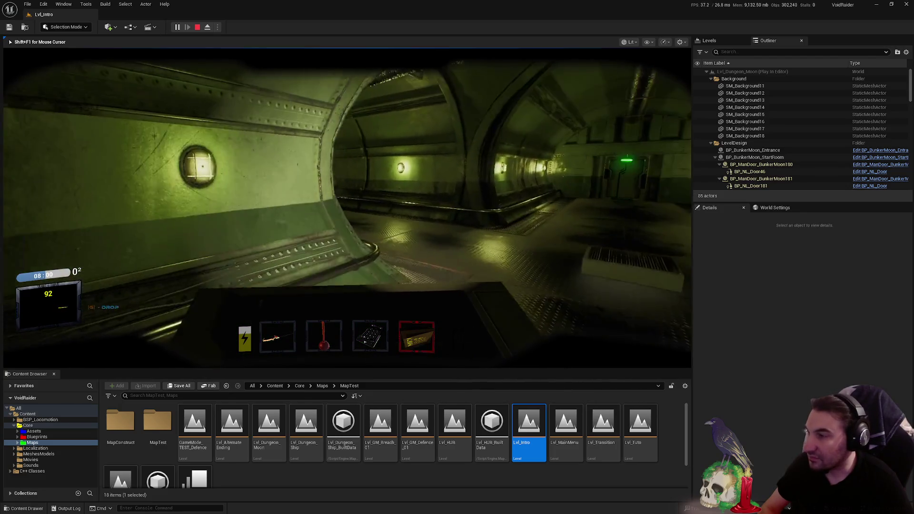
key(w)
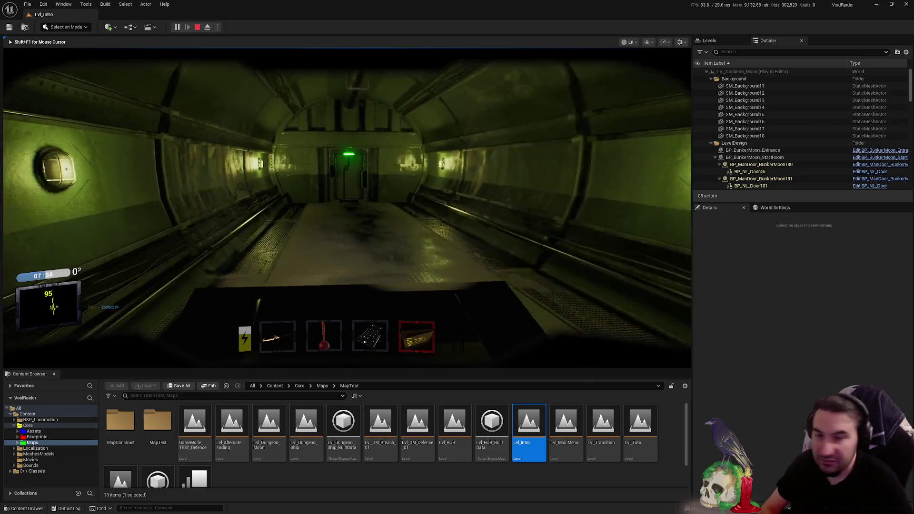
key(w)
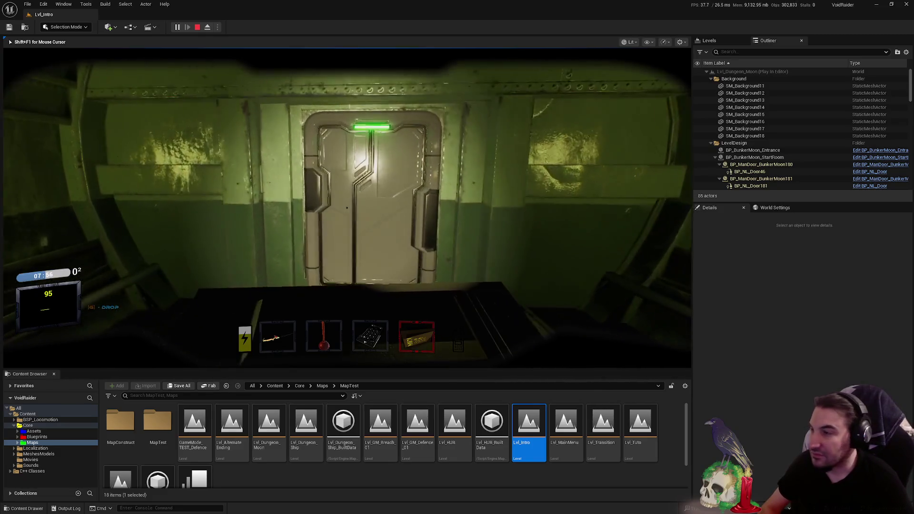
key(f)
key(w)
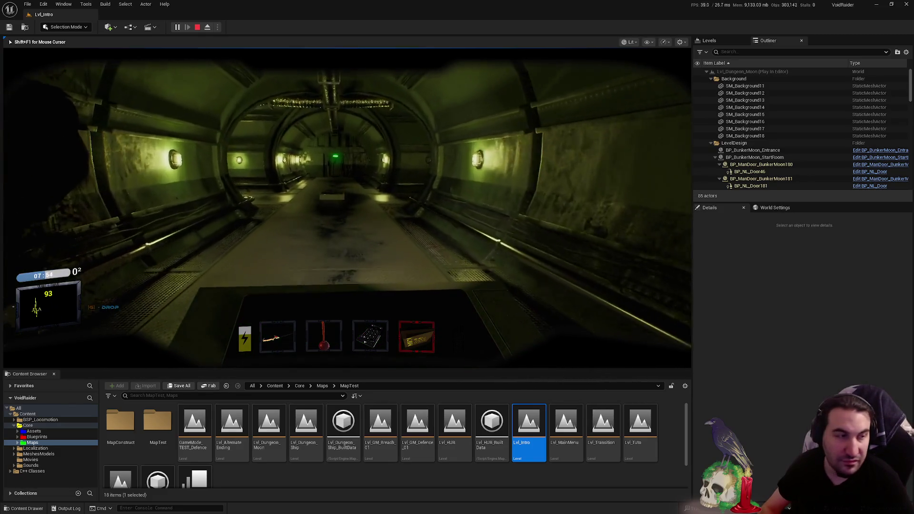
key(w)
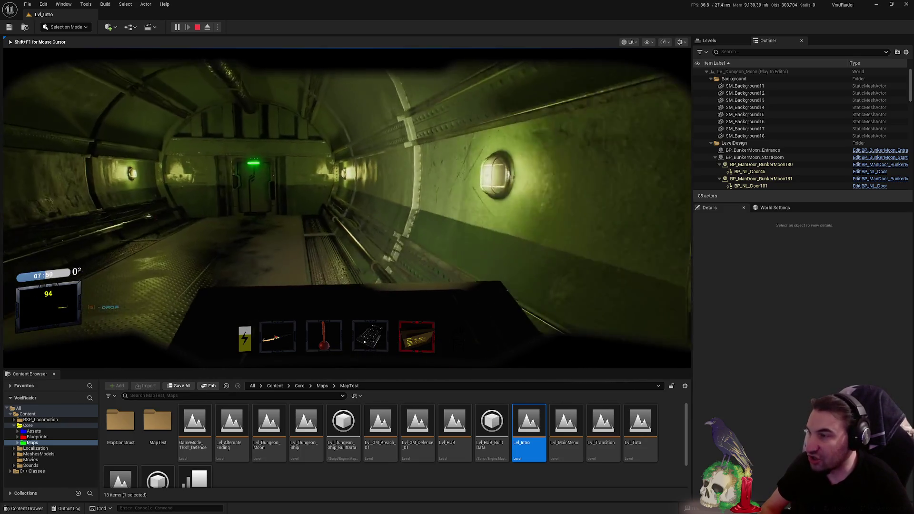
key(w)
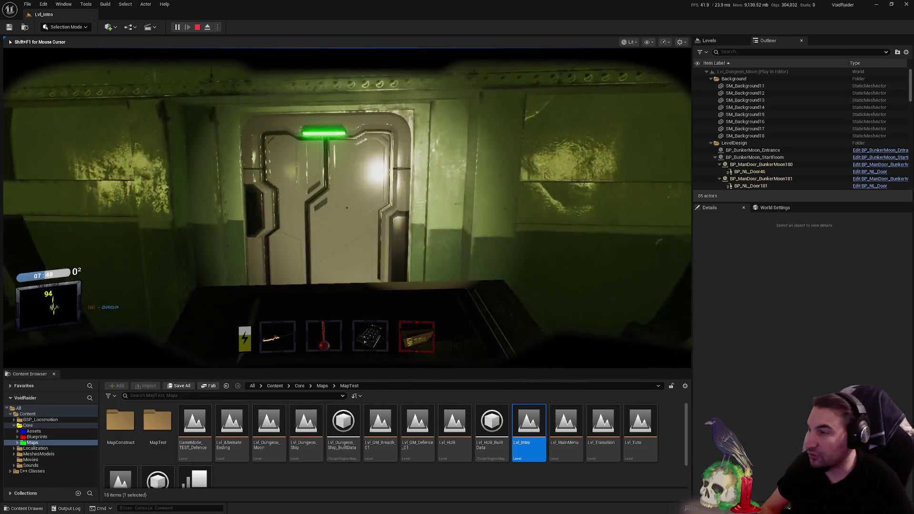
key(f)
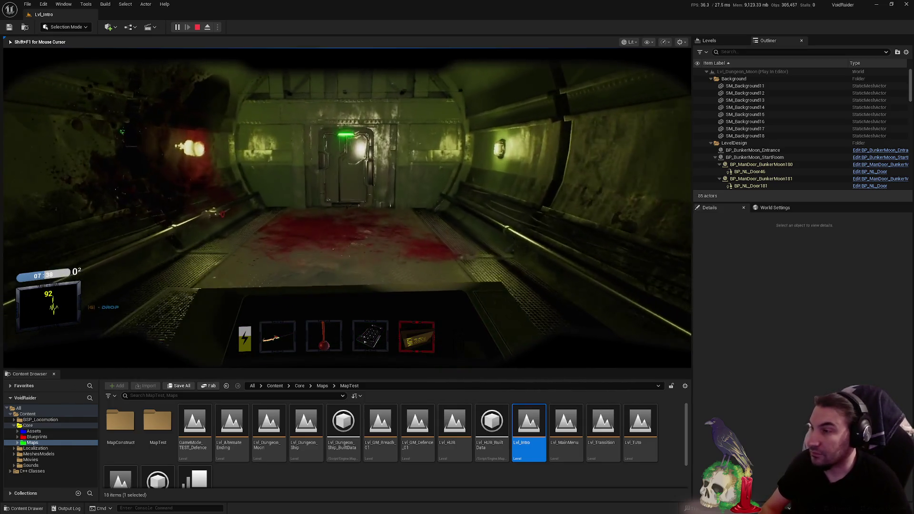
- Enter the dark room and lit tunnel, then open the door to the next tunnel
key(f)
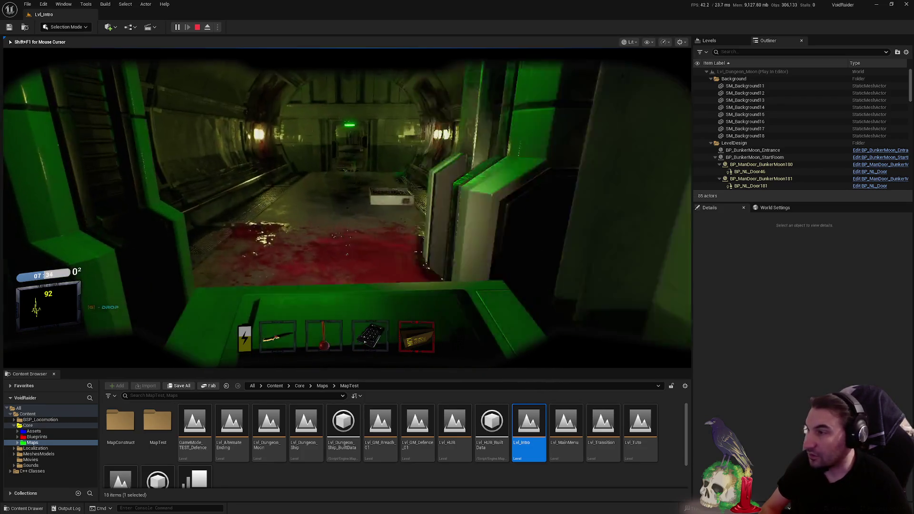
key(w)
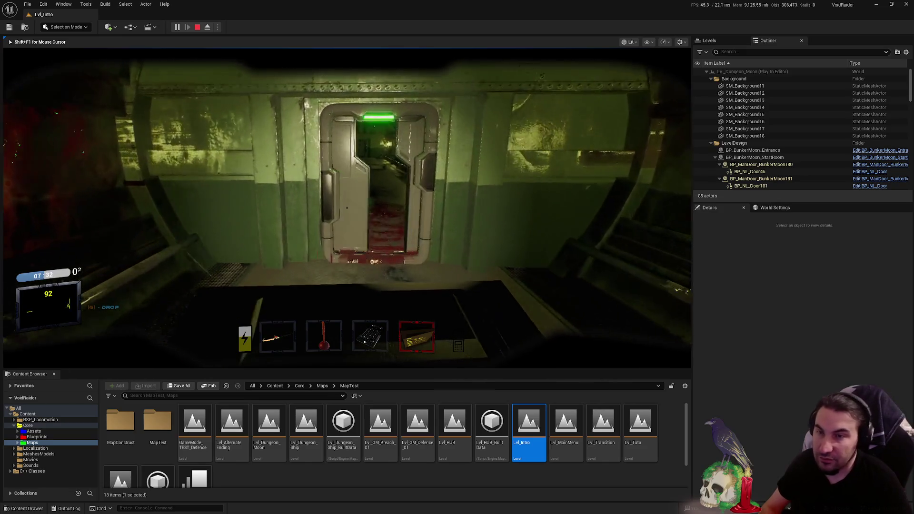
key(w)
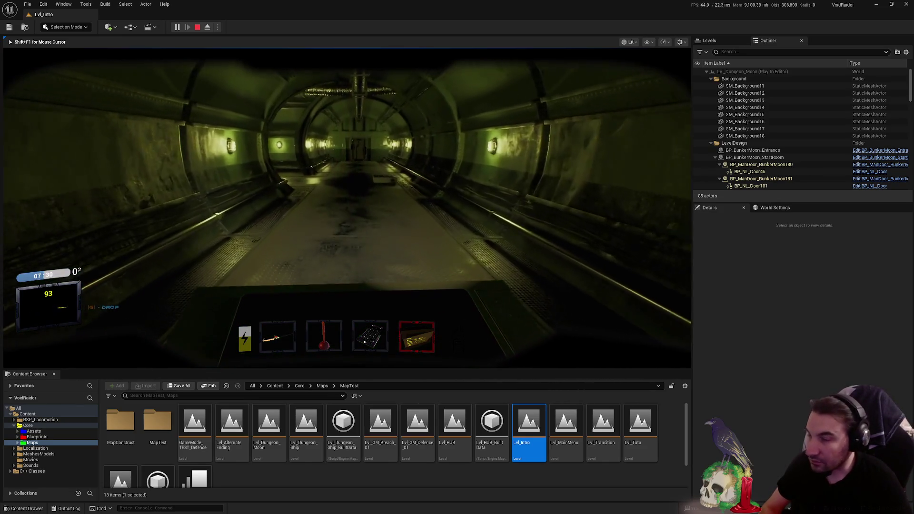
mouse_move(346, 207)
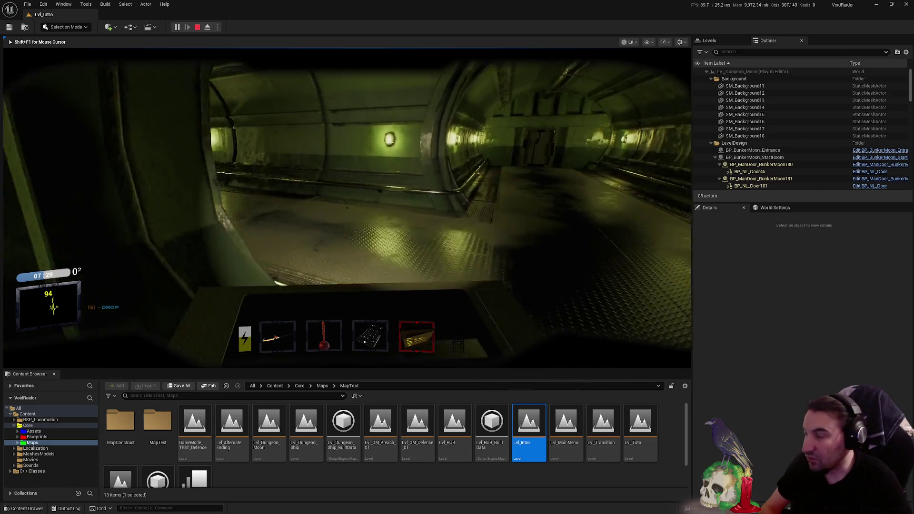
key(w)
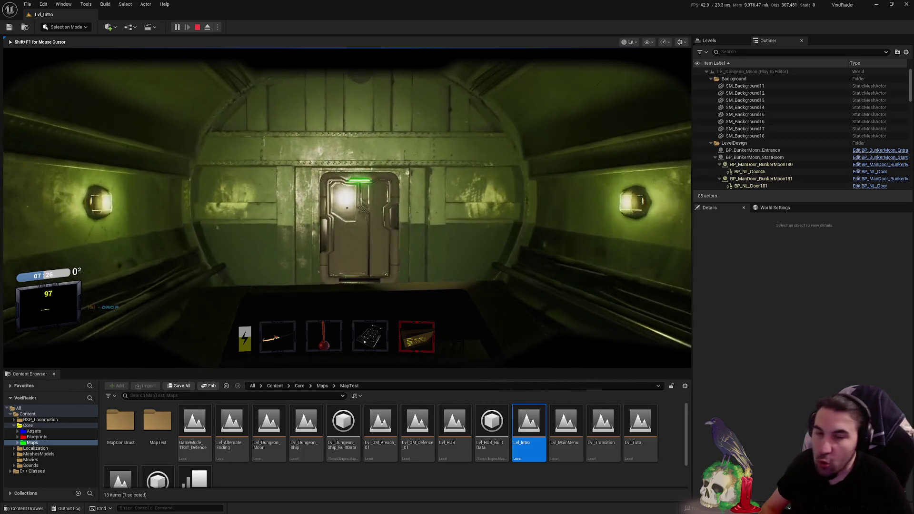
key(w)
key(e)
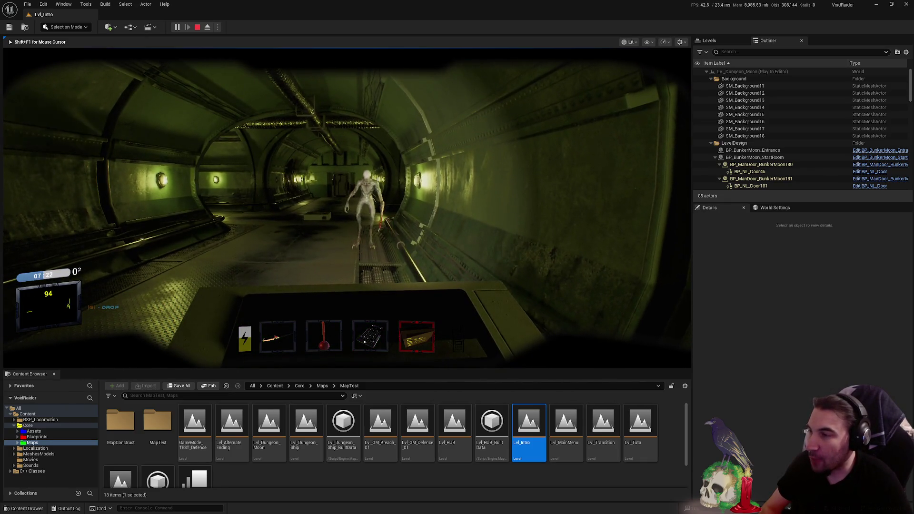
- Open the next door and advance down the tunnel past the creature
key(w)
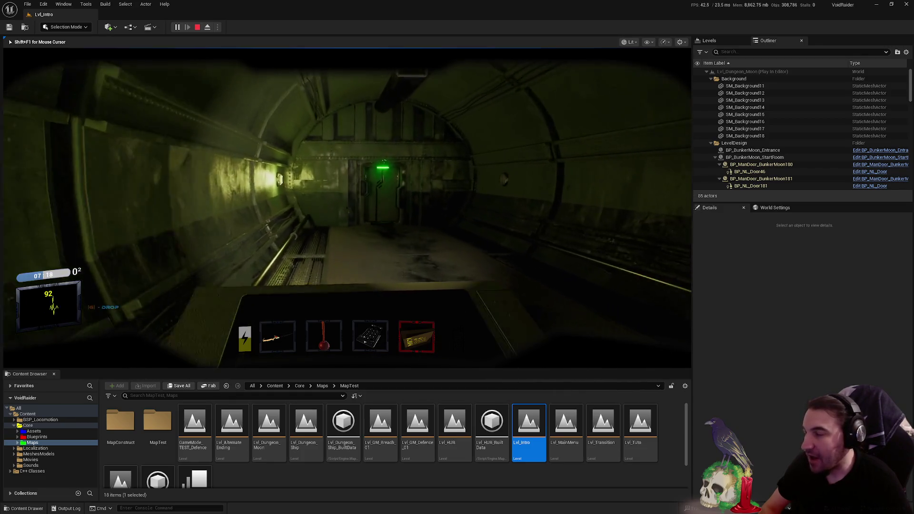
key(w)
key(e)
key(w)
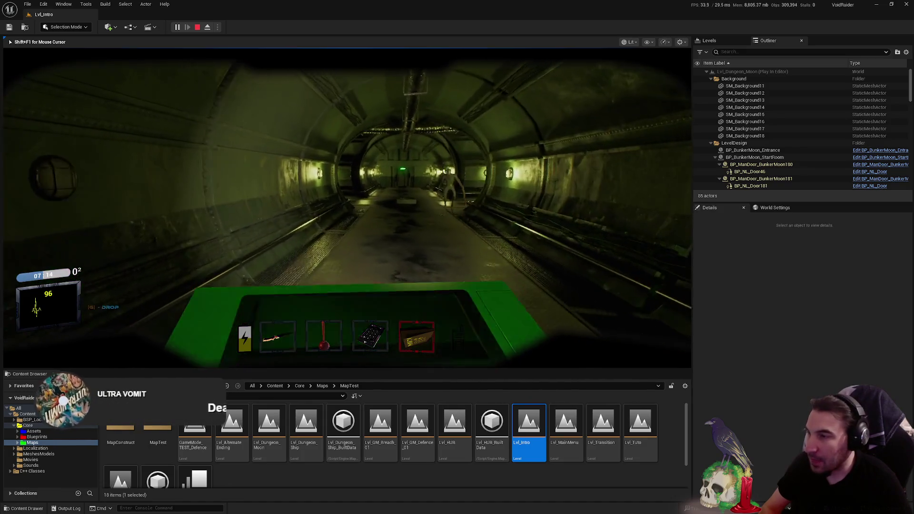
key(w)
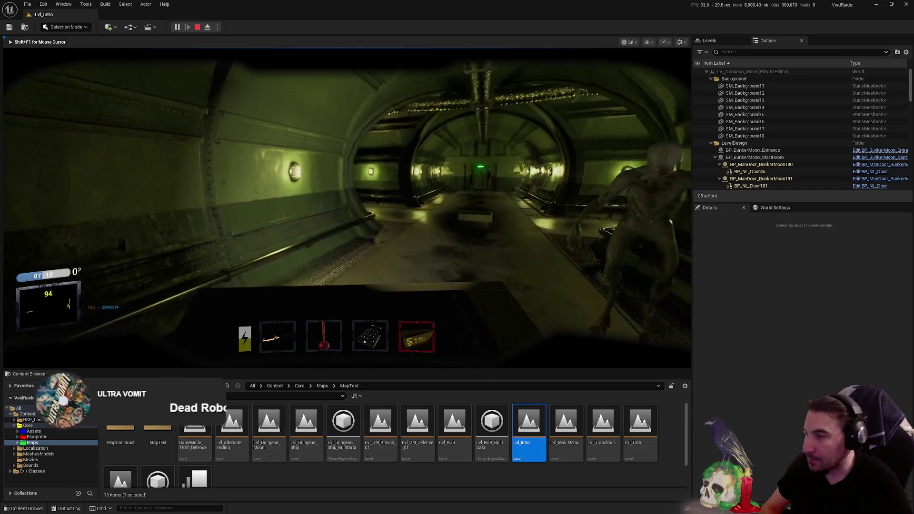
key(w)
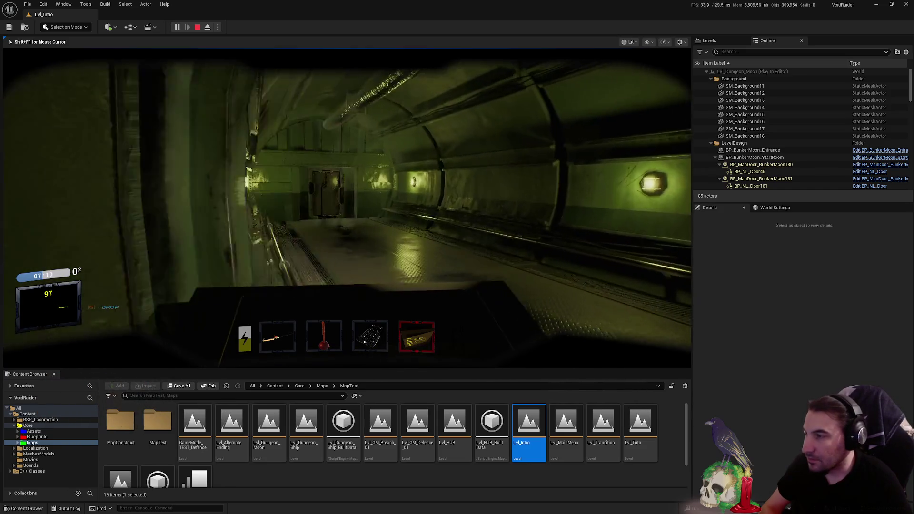
- Open the door at the tunnel's end and step out onto the moon surface
key(w)
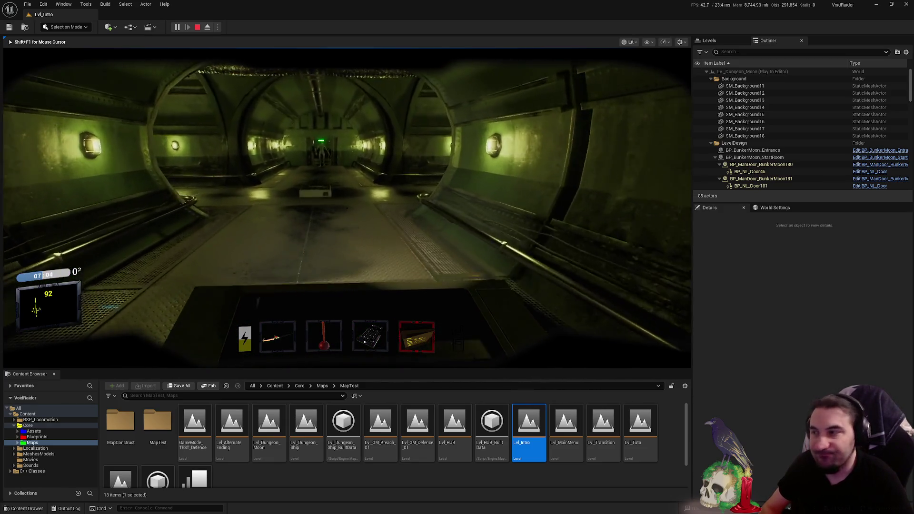
key(w)
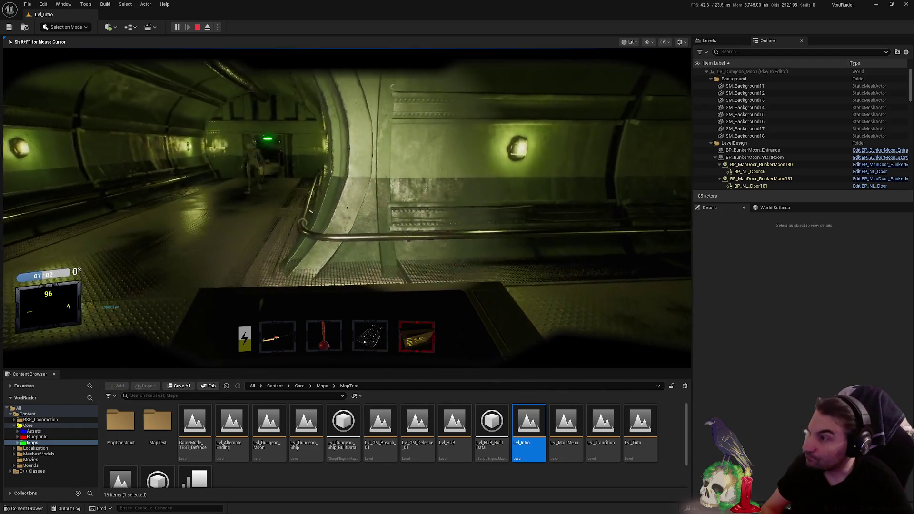
key(w)
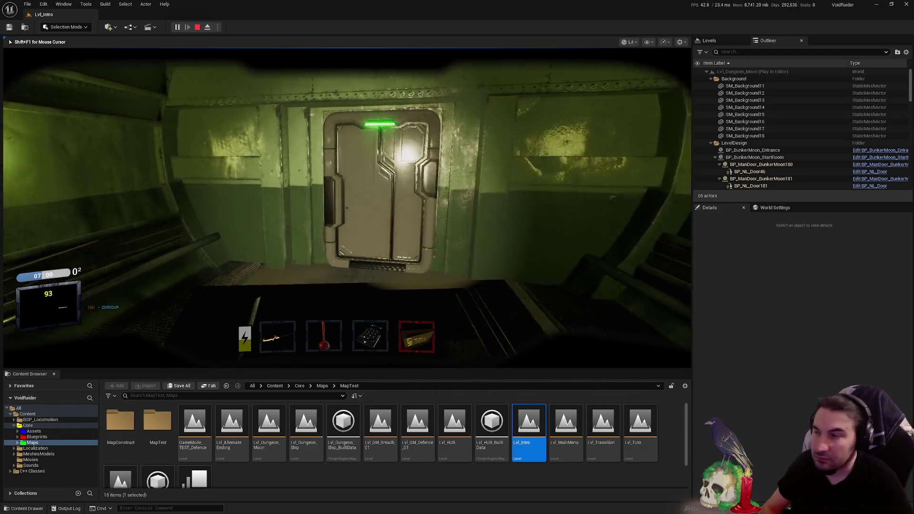
key(e)
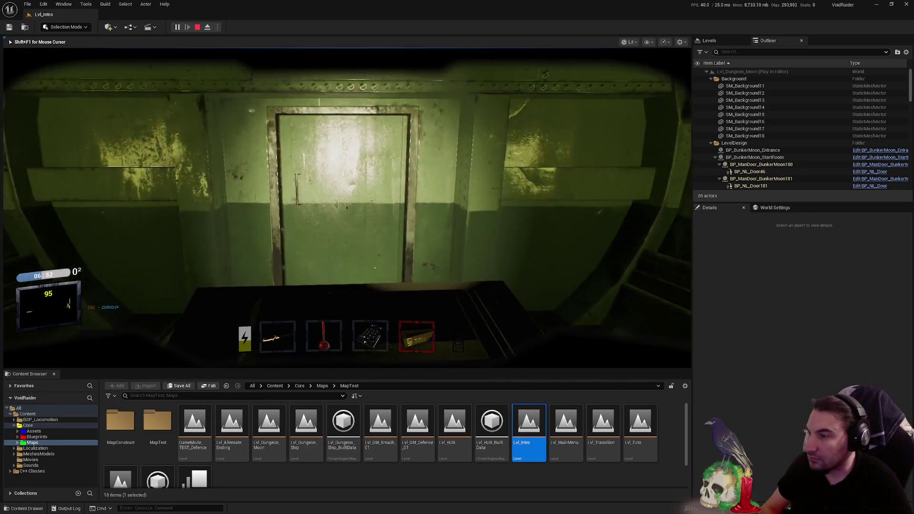
key(w)
key(w)
- Walk past the big rock across the moon terrain toward the pale rock patch
key(w)
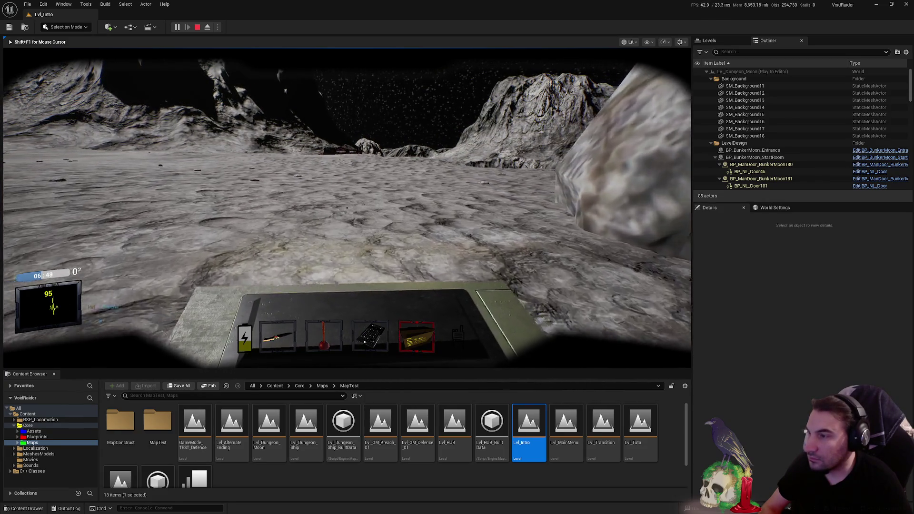
key(w)
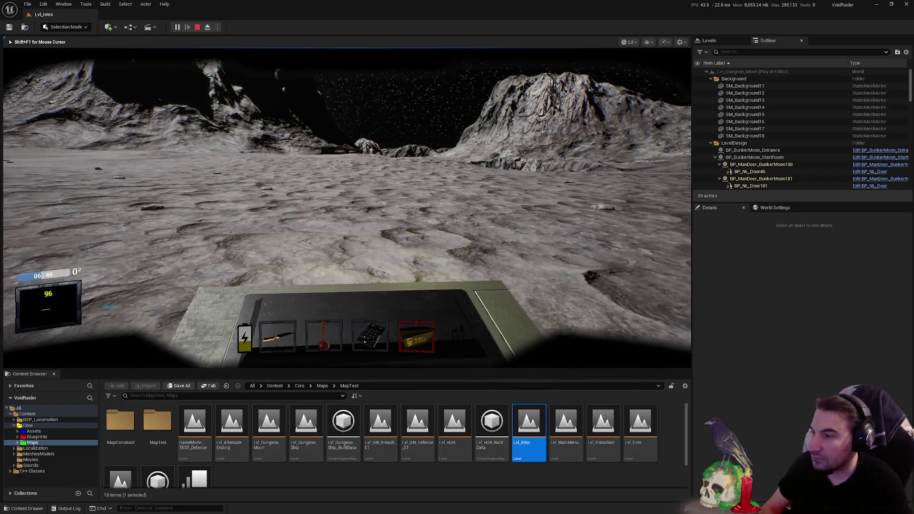
key(w)
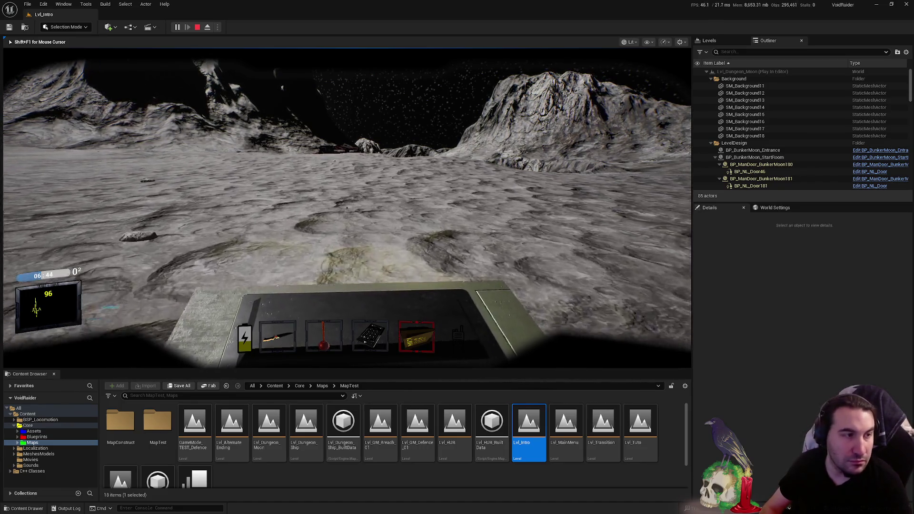
key(w)
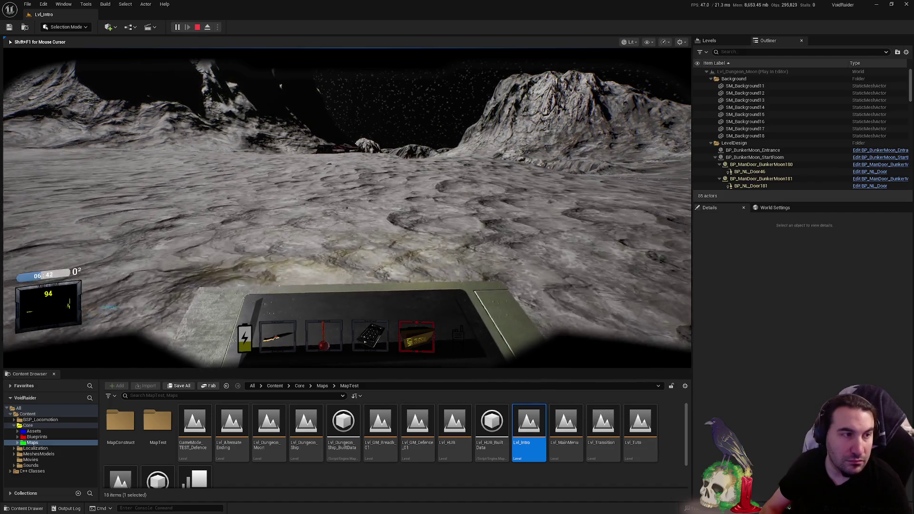
key(w)
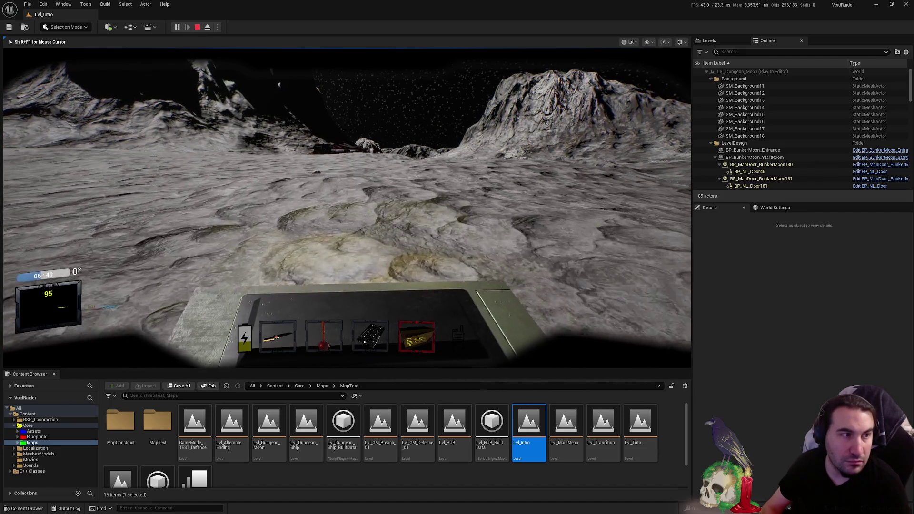
key(w)
key(w)
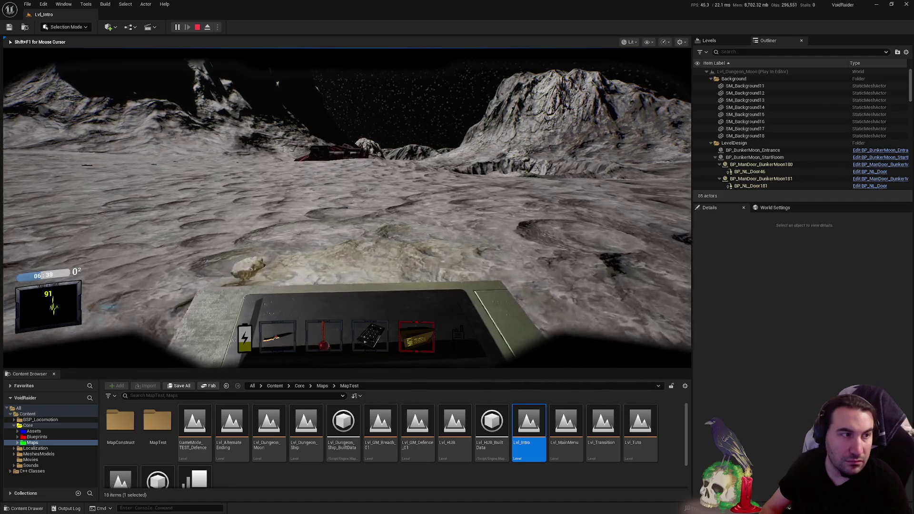
key(w)
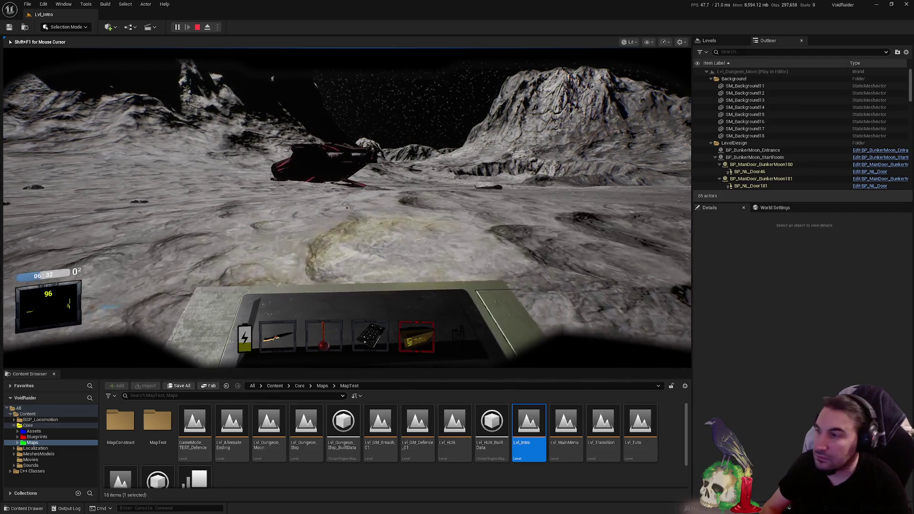
- Approach the red ship and walk under its hull into the interior bay
key(w)
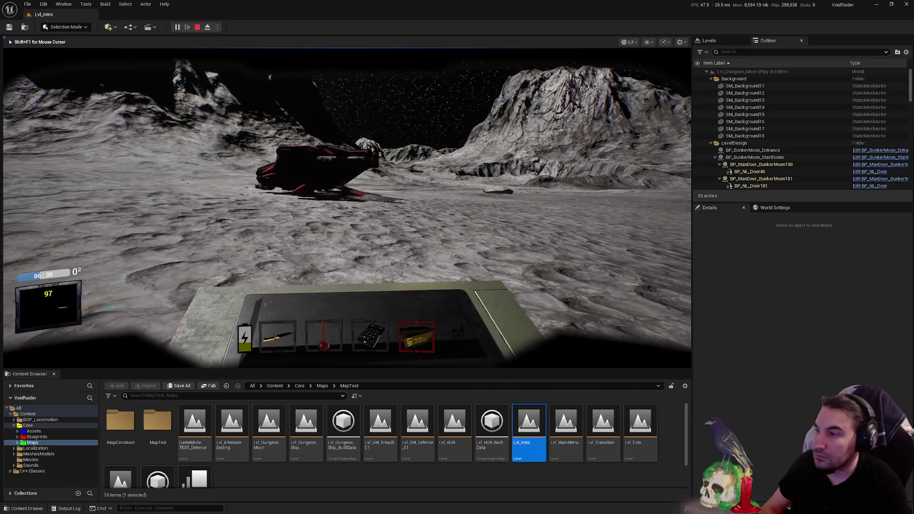
key(w)
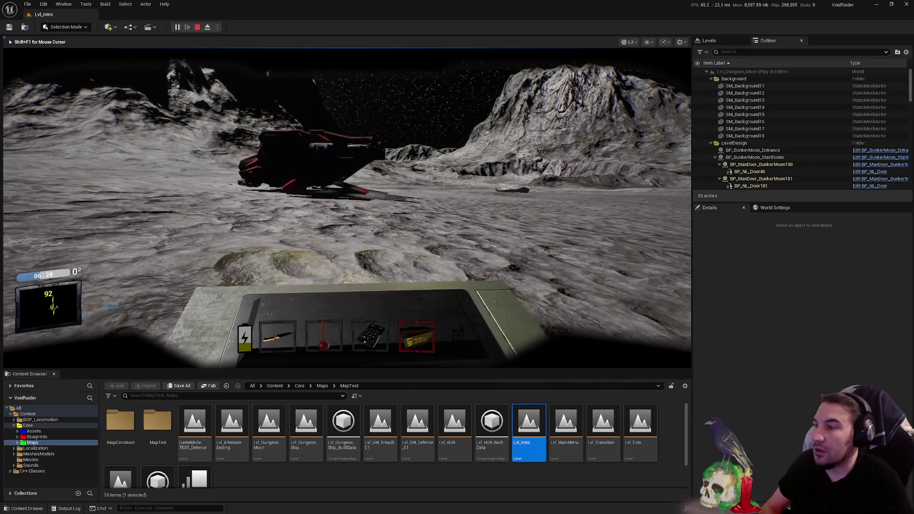
key(w)
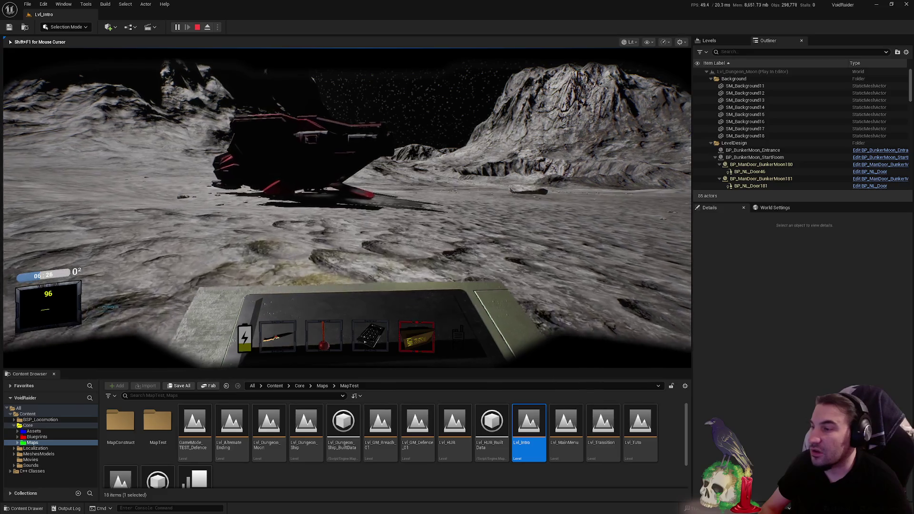
key(w)
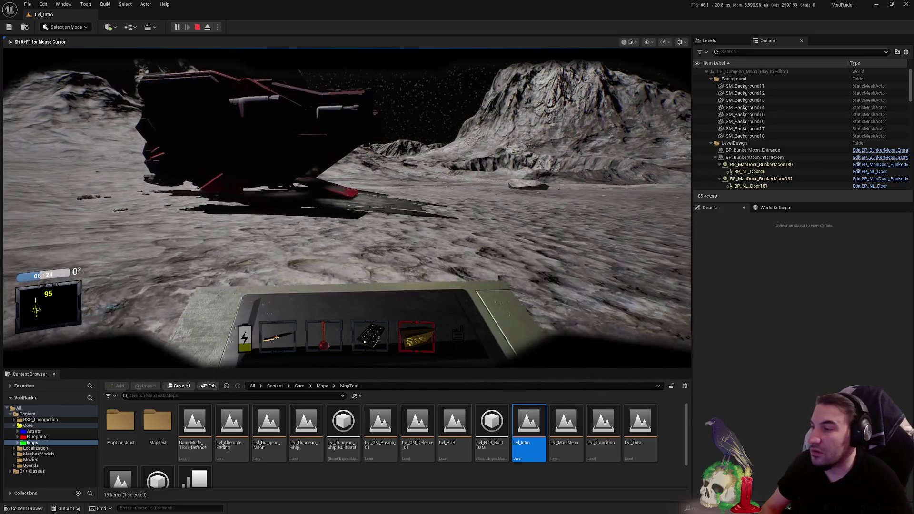
key(w)
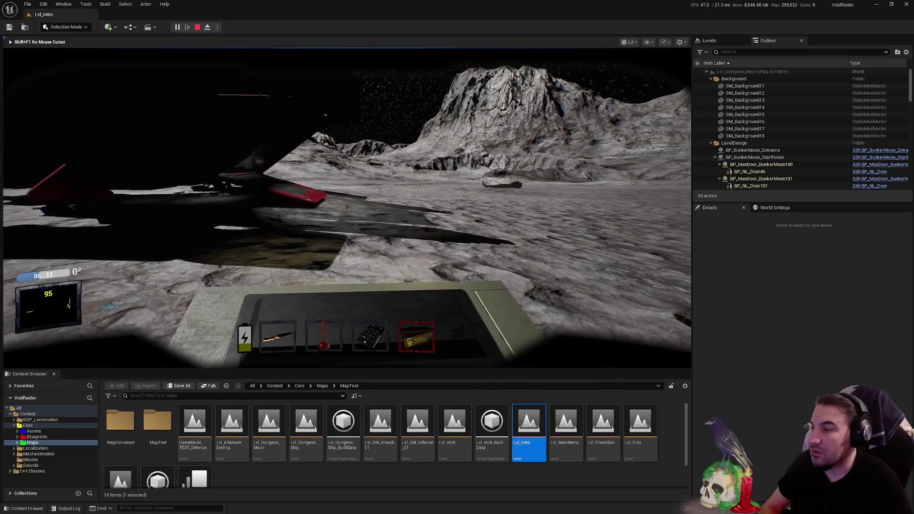
key(w)
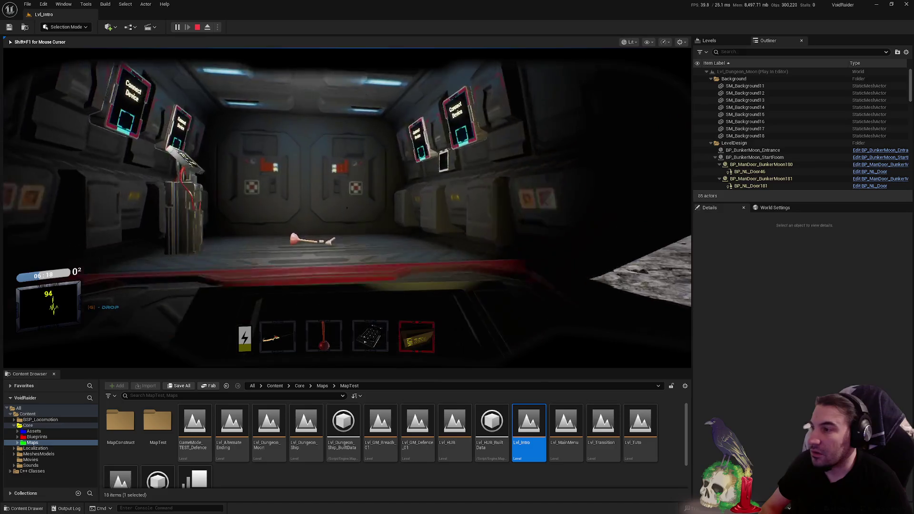
- Drop the carried plunger by the table inside the ship
key(g)
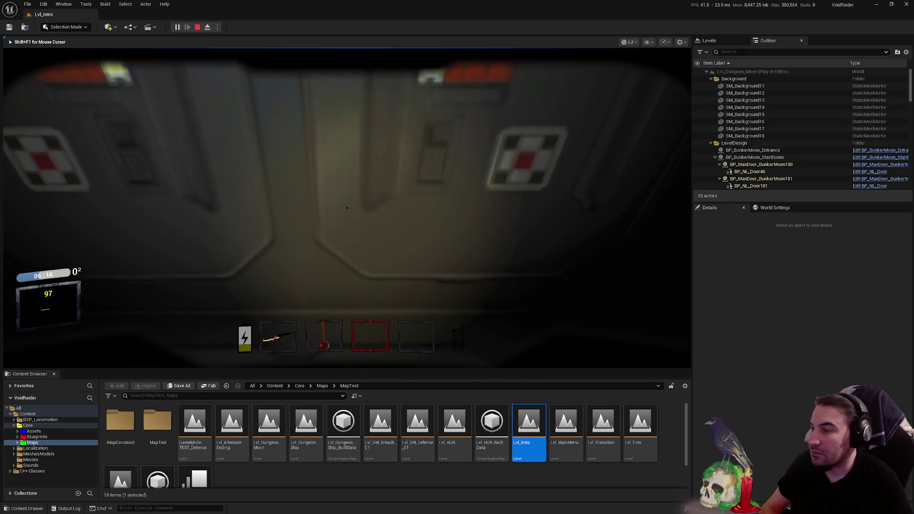
key(3)
key(g)
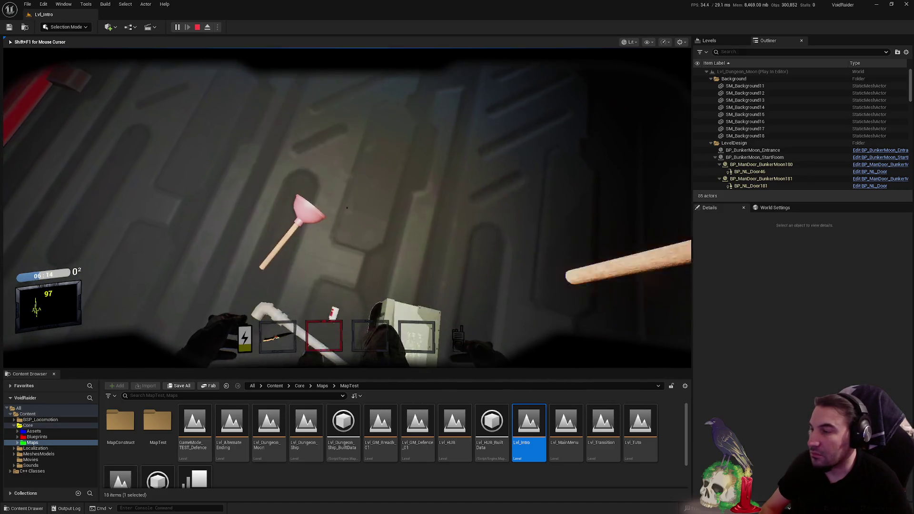
- Charge energy to 100% at the charging station and stop the play session
key(s)
key(w)
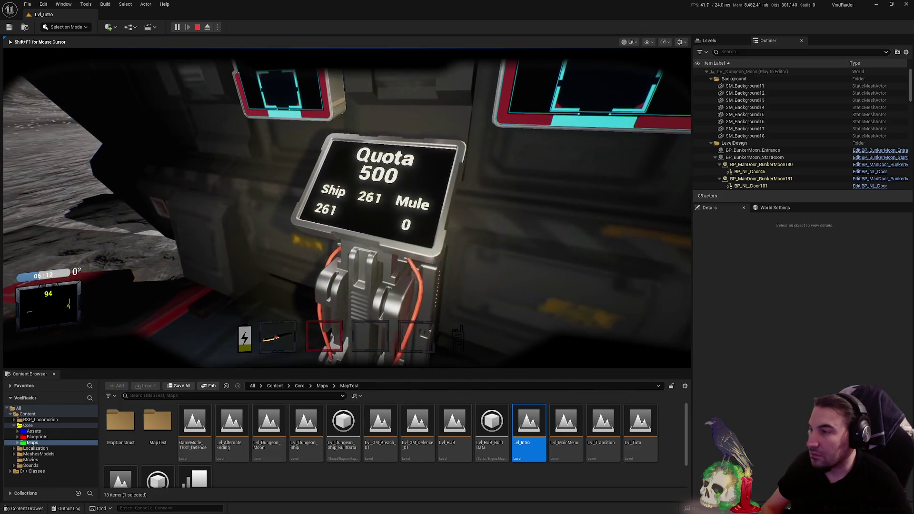
key(f)
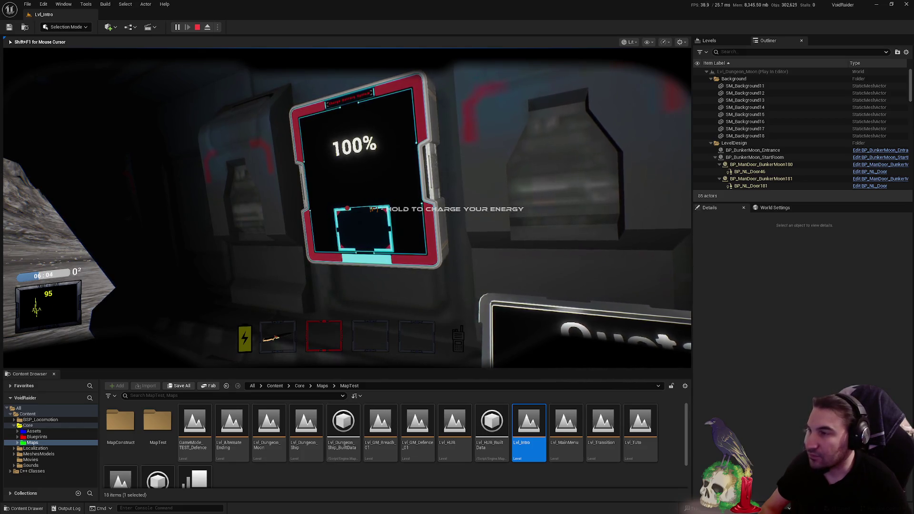
key(Escape)
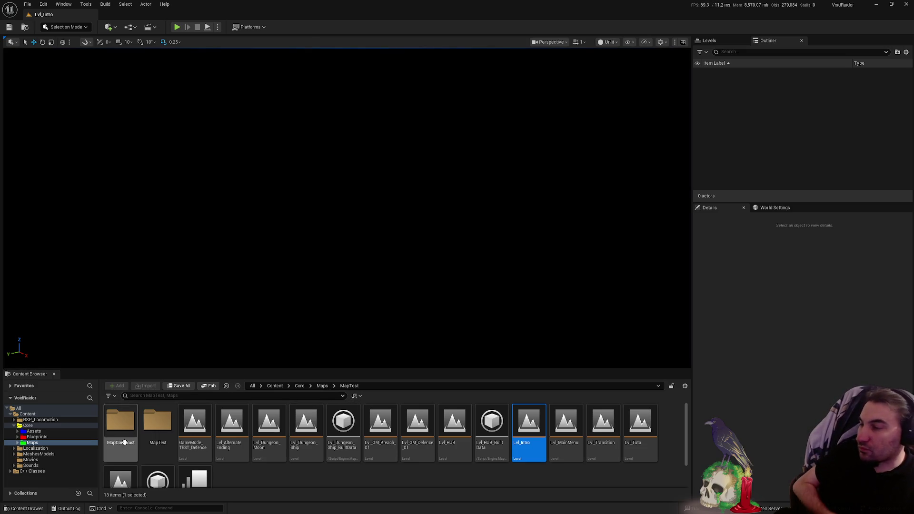
- Load GameMode_TEST_Defence from the MapTest folder and fly in toward the ship's underside
click(165, 426)
double_click(166, 426)
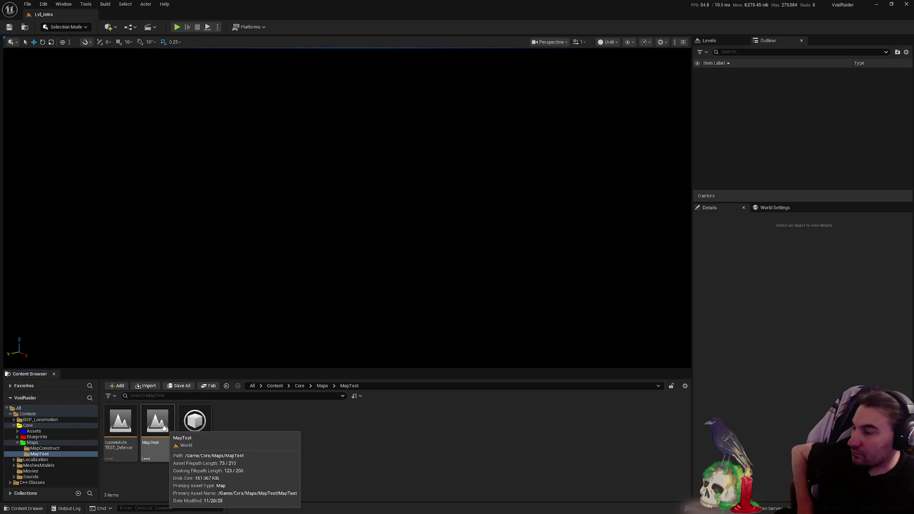
double_click(112, 427)
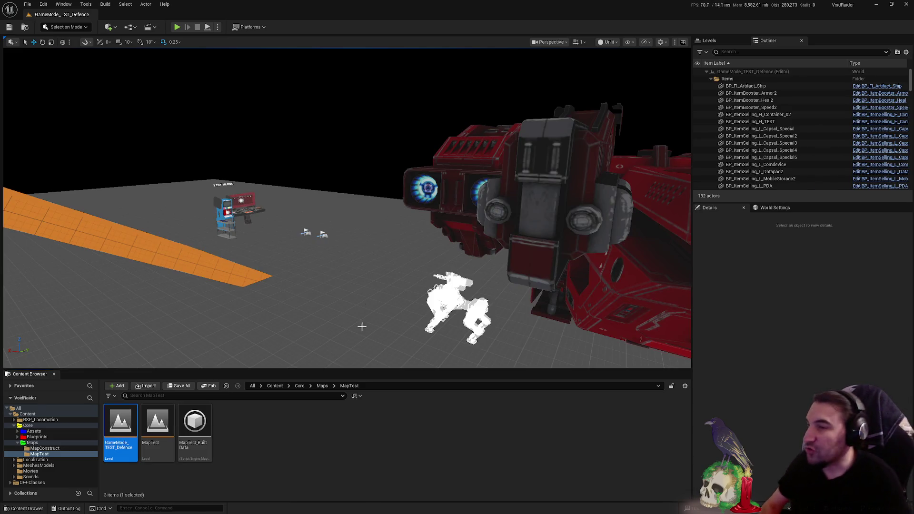
drag(361, 322, 373, 220)
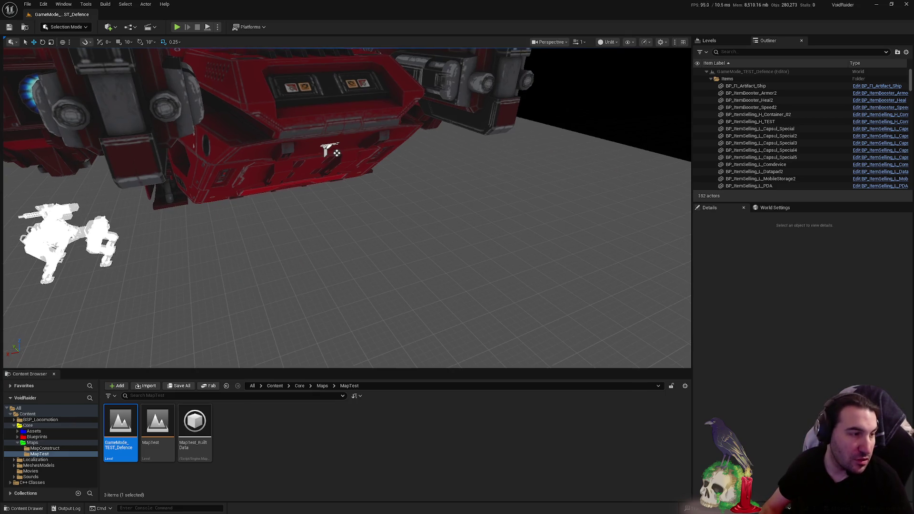
- Fly the camera around the red ship and up close to the blue arcade machine's screen
scroll(520, 211, down, 4)
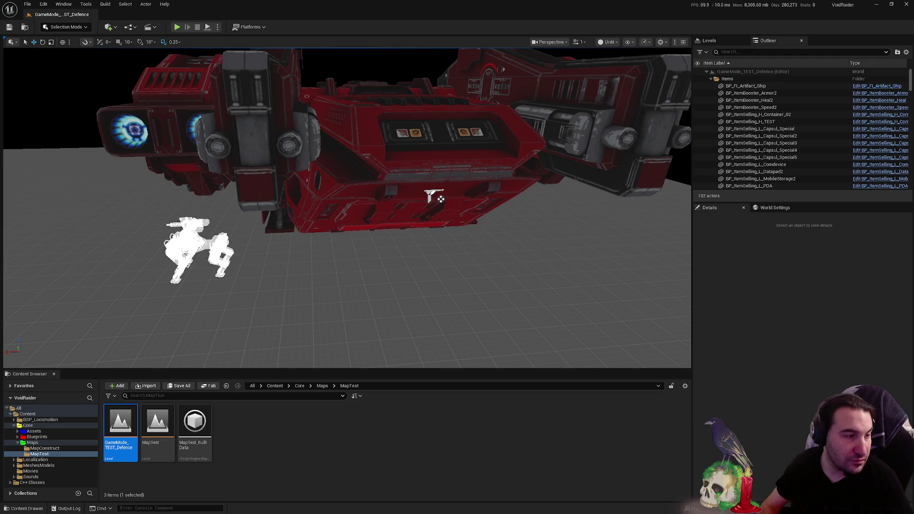
drag(486, 125, 486, 125)
key(super)
key(w)
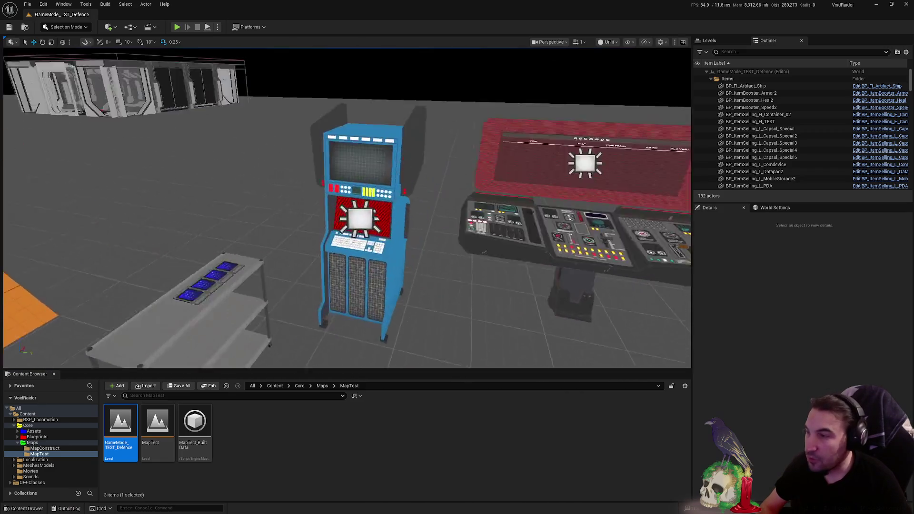
key(s)
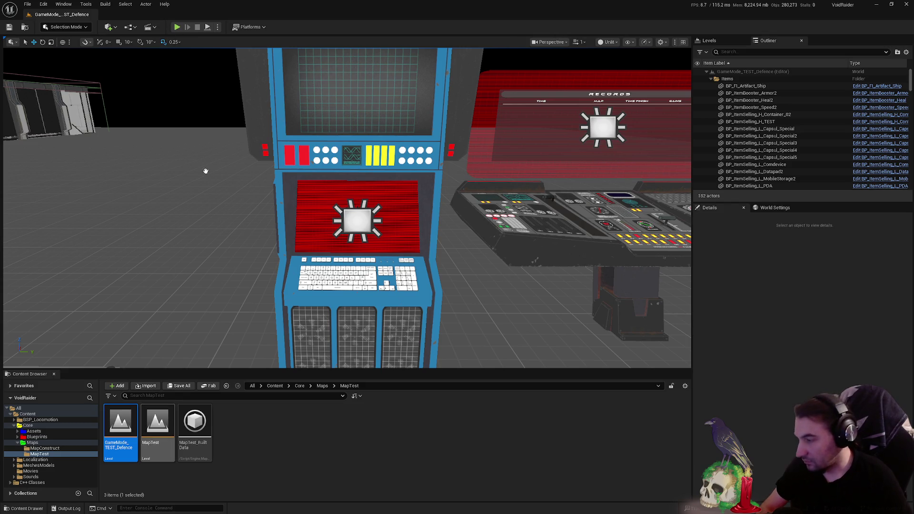
drag(259, 204, 259, 203)
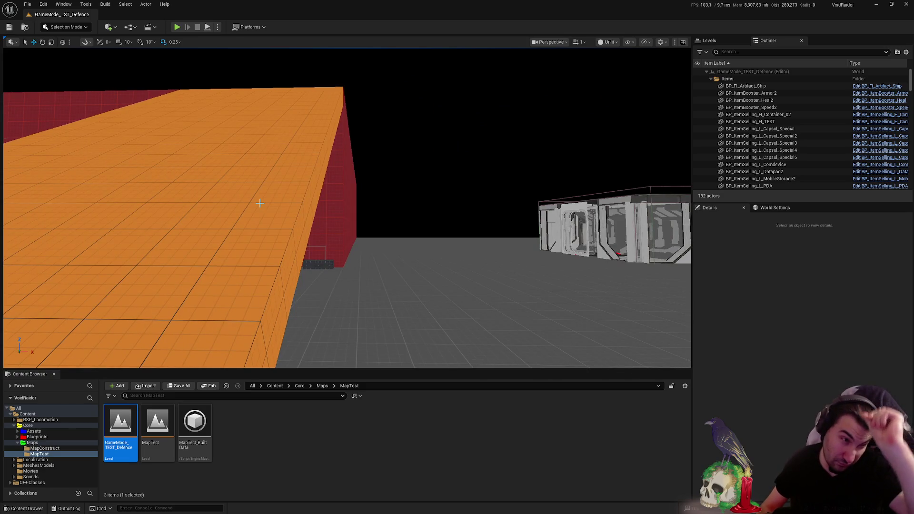
- Turn the camera toward the red wall with the H-marked door and lined-up props
drag(256, 203, 240, 206)
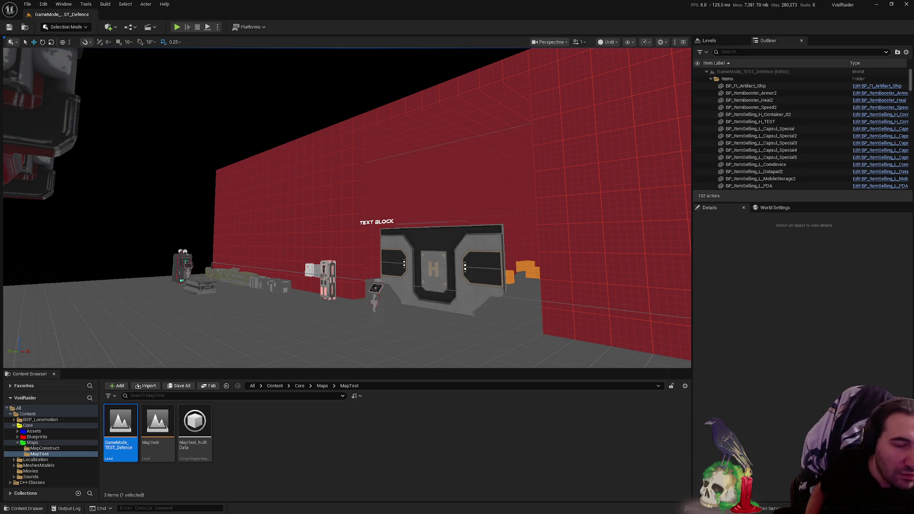
- Keep La Puissance du Pouvoir playing in Spotify, open the Ultra Vomit artist page, then minimize Spotify
key(super)
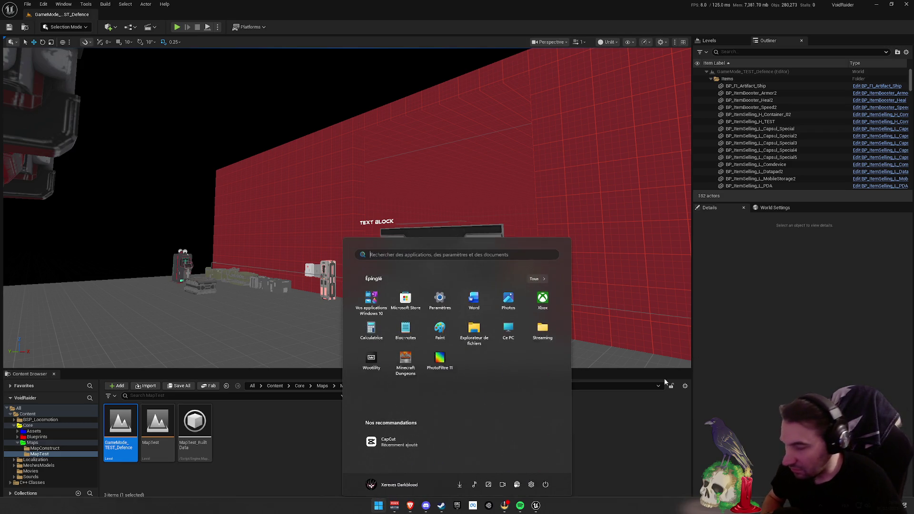
click(520, 510)
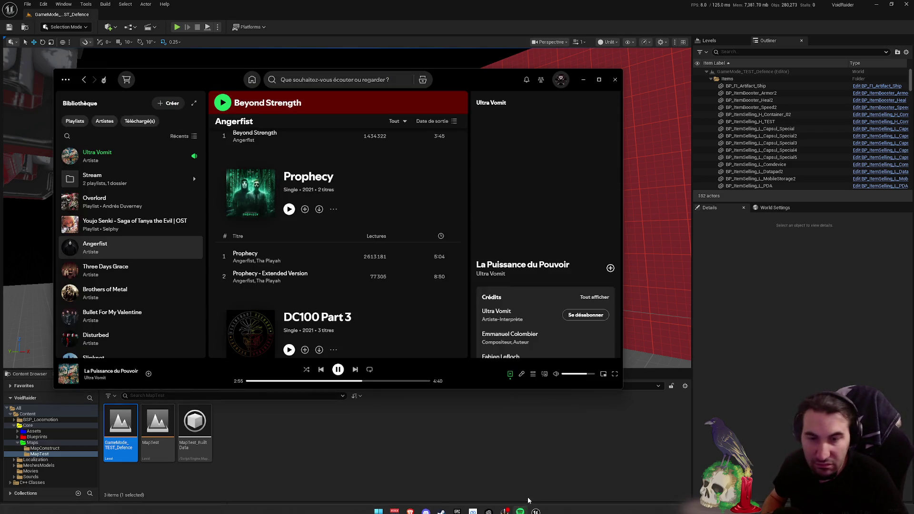
click(338, 370)
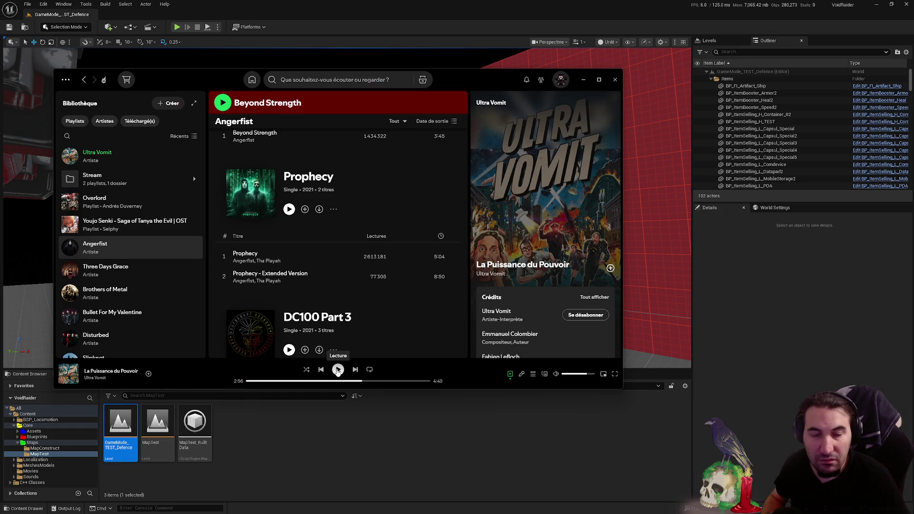
click(337, 369)
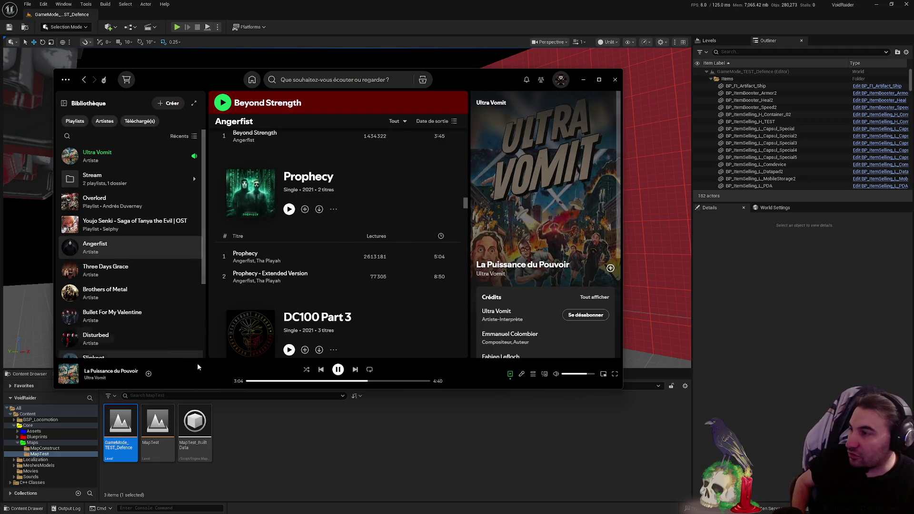
click(134, 161)
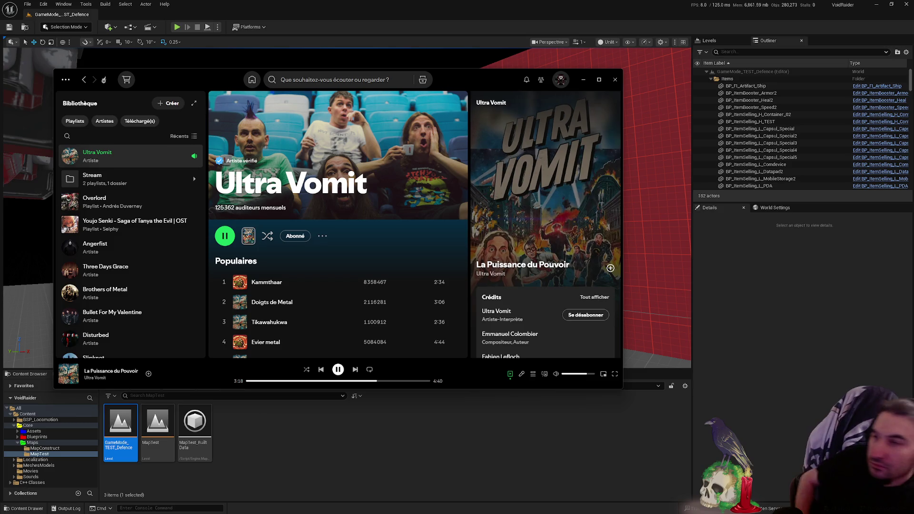
click(584, 80)
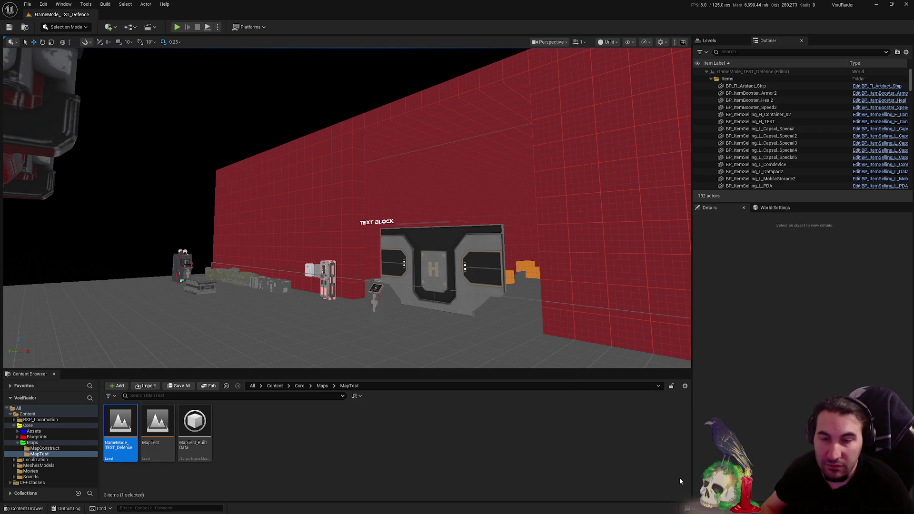
- Open the Windows Start menu over the GameMode_TEST_Defence level editor
key(super)
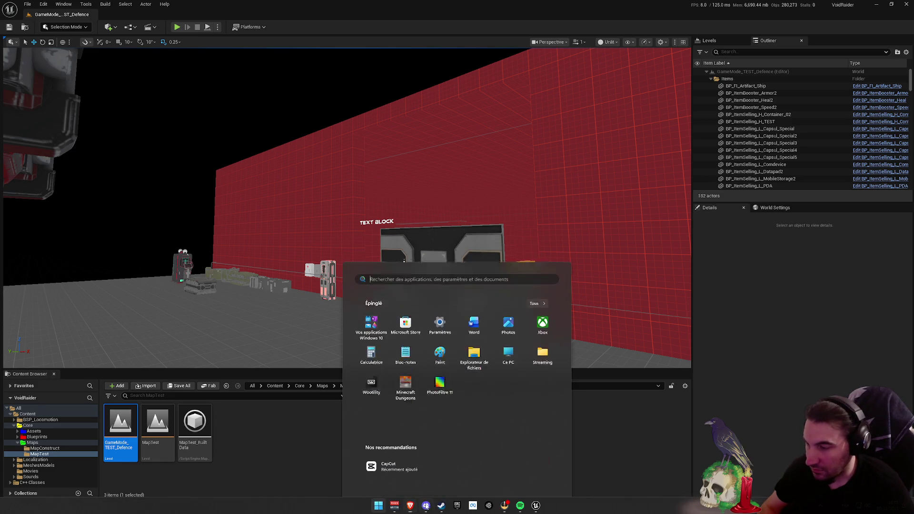
- Dismiss the Start menu with Escape so the Unreal level editor shows fully
mouse_move(421, 509)
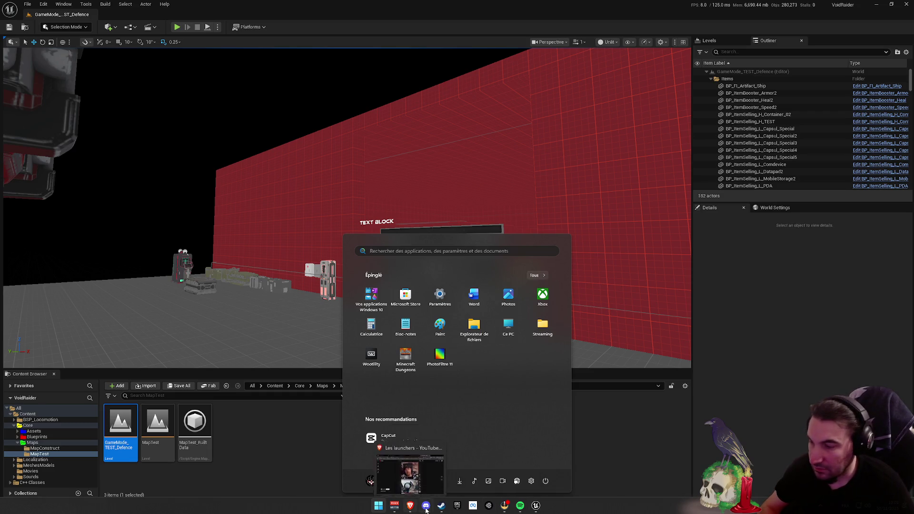
key(Escape)
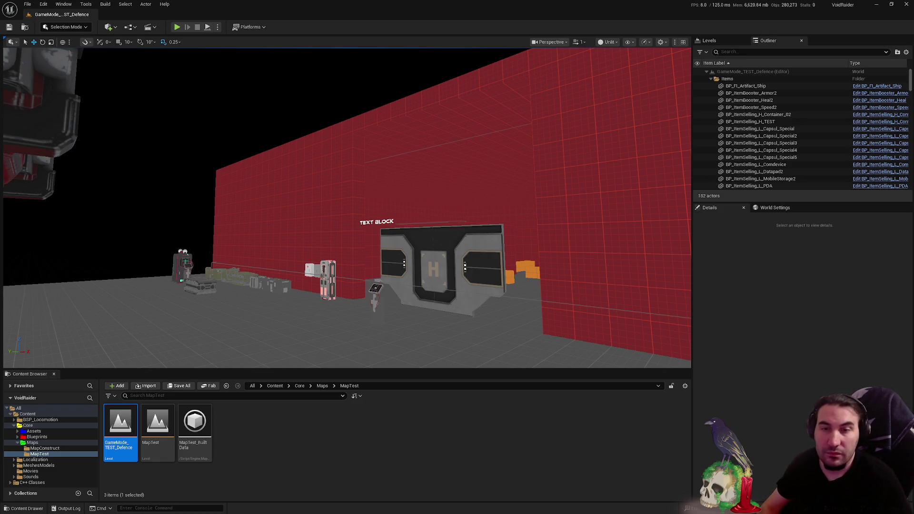
- Close the Start menu and fly the viewport toward the NEXT WAVE IN timer board
click(378, 505)
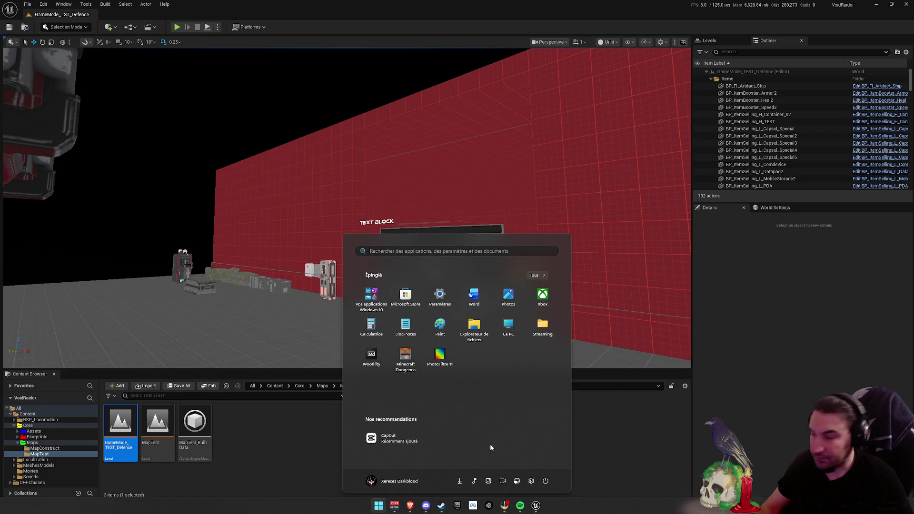
click(378, 506)
click(378, 506)
click(461, 204)
mouse_move(461, 204)
mouse_down()
mouse_move(394, 172)
mouse_move(228, 191)
mouse_move(267, 185)
mouse_up()
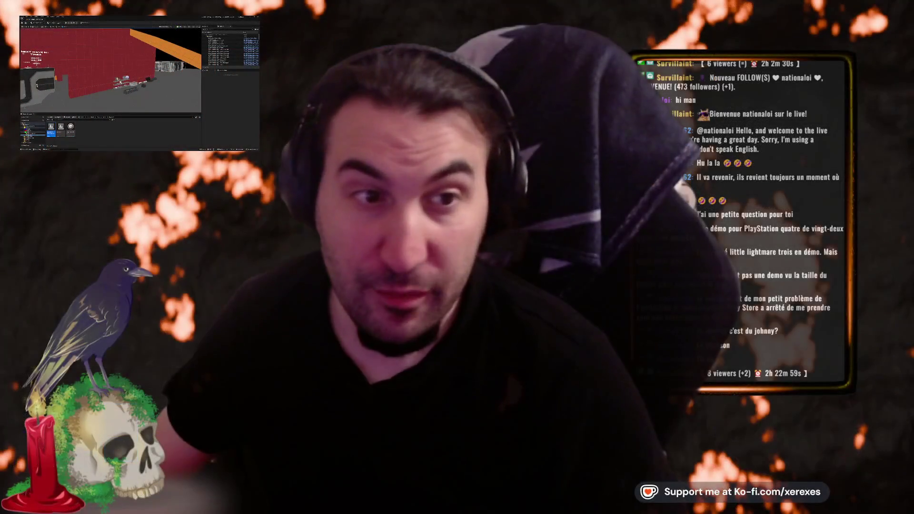
key(super)
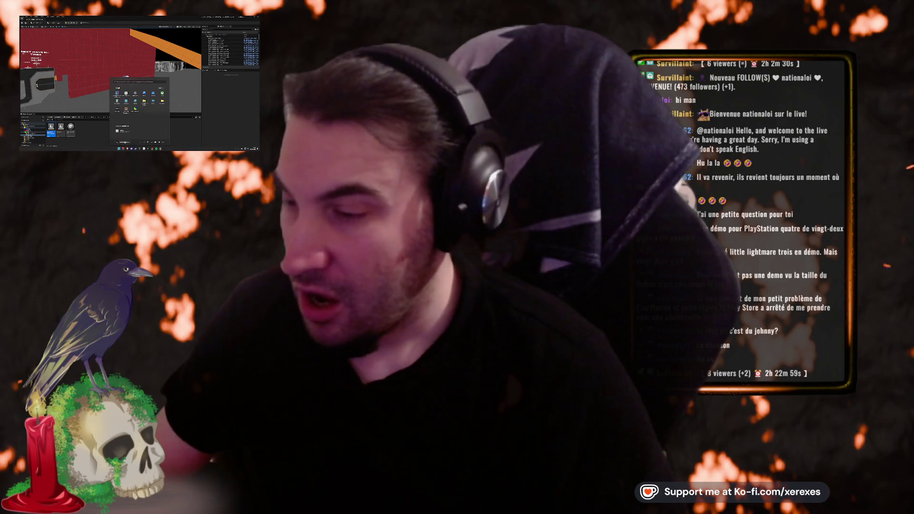
key(Escape)
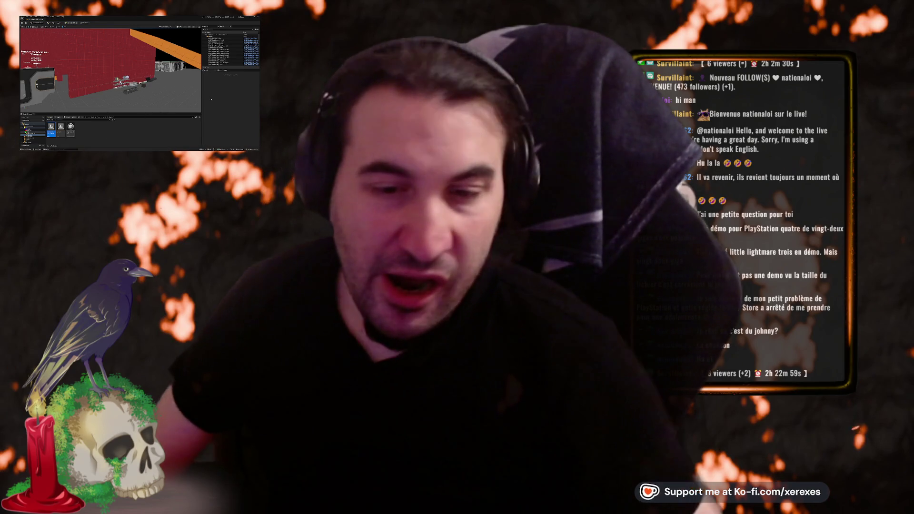
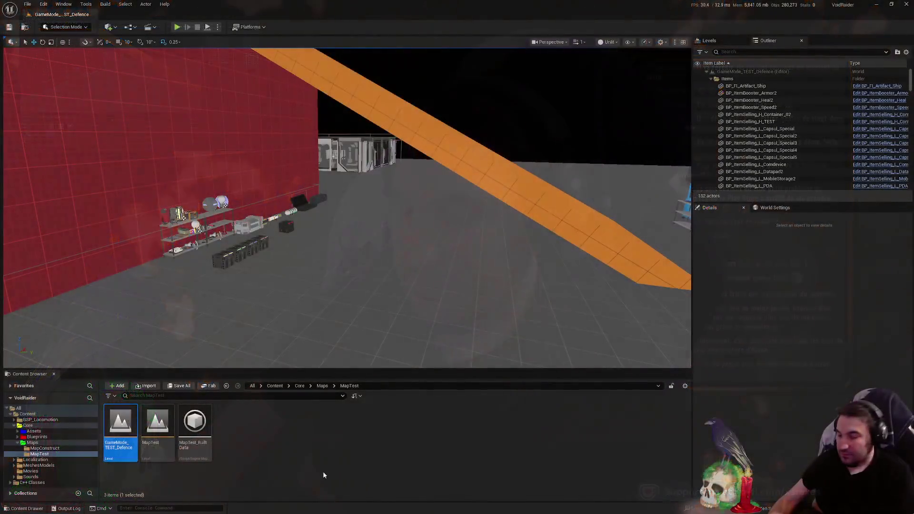
- Close the Start menu and rotate the viewport camera to show the full orange ramp
click(379, 505)
key(Escape)
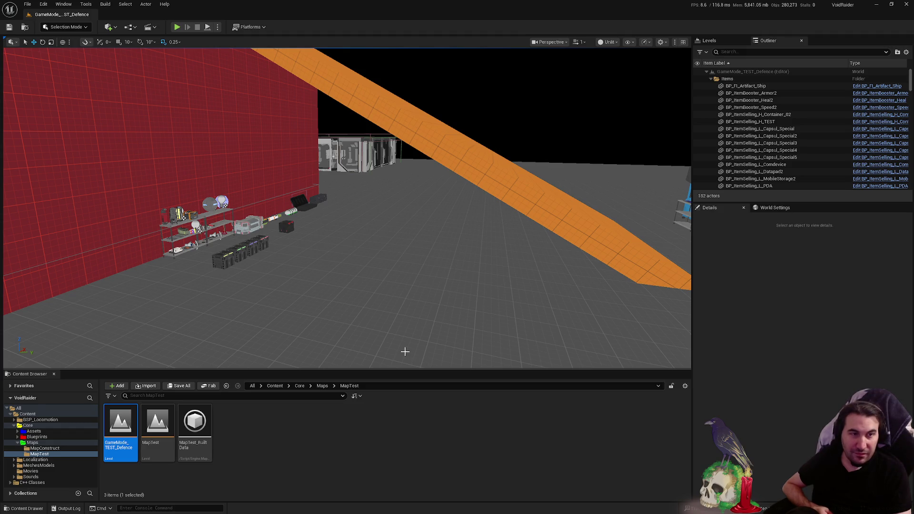
mouse_move(326, 350)
mouse_down()
mouse_move(285, 329)
mouse_move(324, 316)
mouse_up()
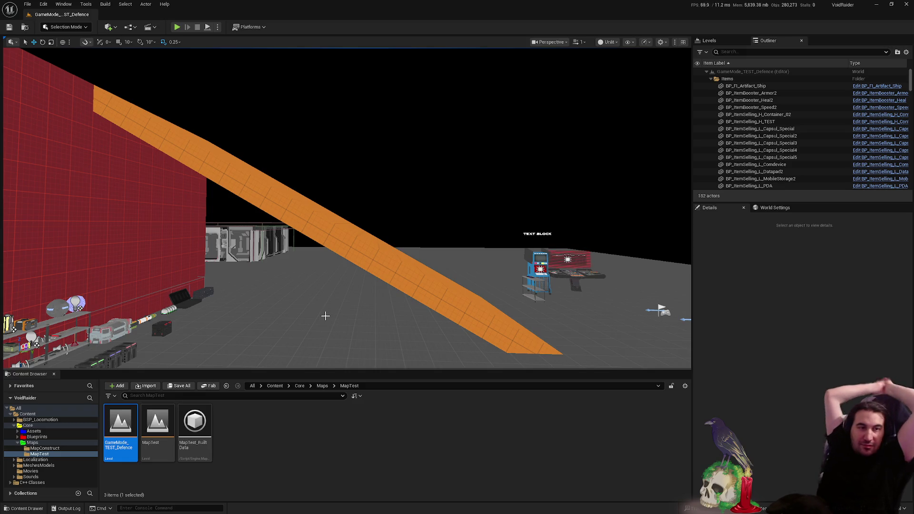